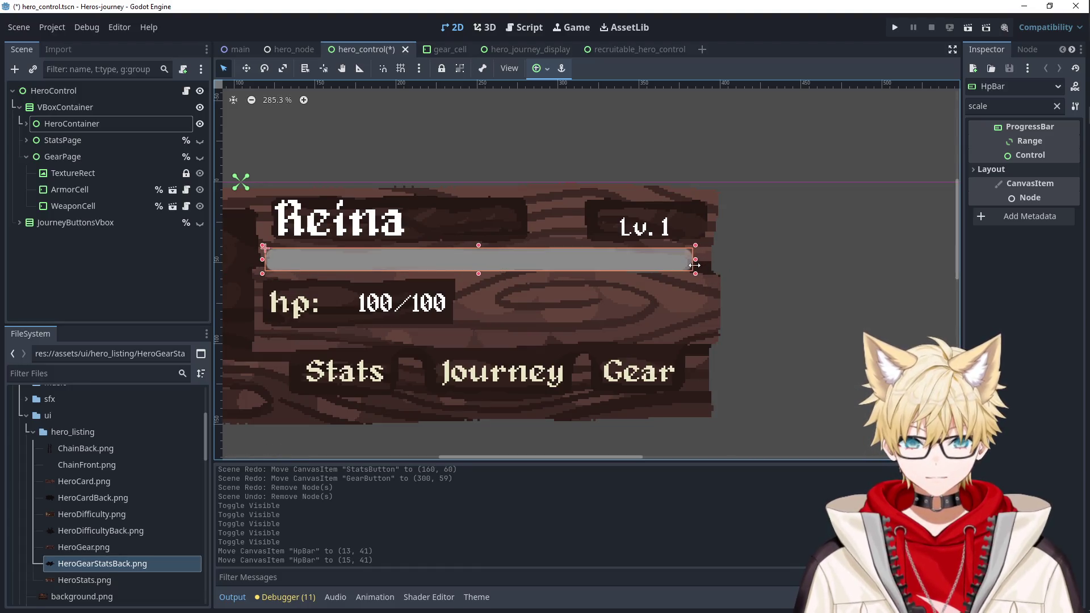
Nudge and resize the HP bar on the card, then reparent HpBar directly under HeroControl.
left_click_drag(628, 263, 620, 265)
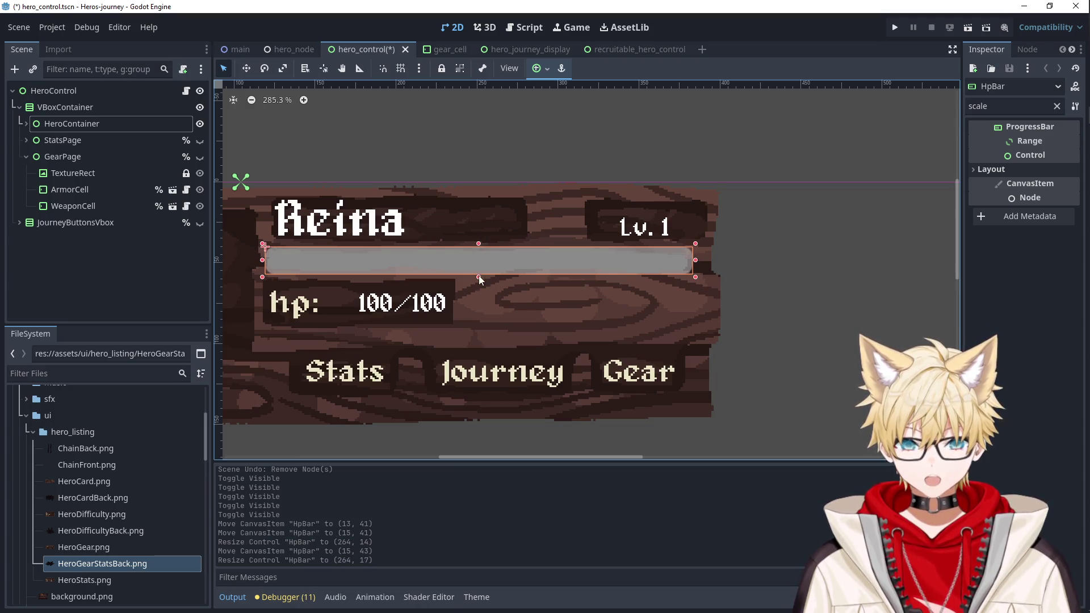
left_click_drag(478, 278, 479, 279)
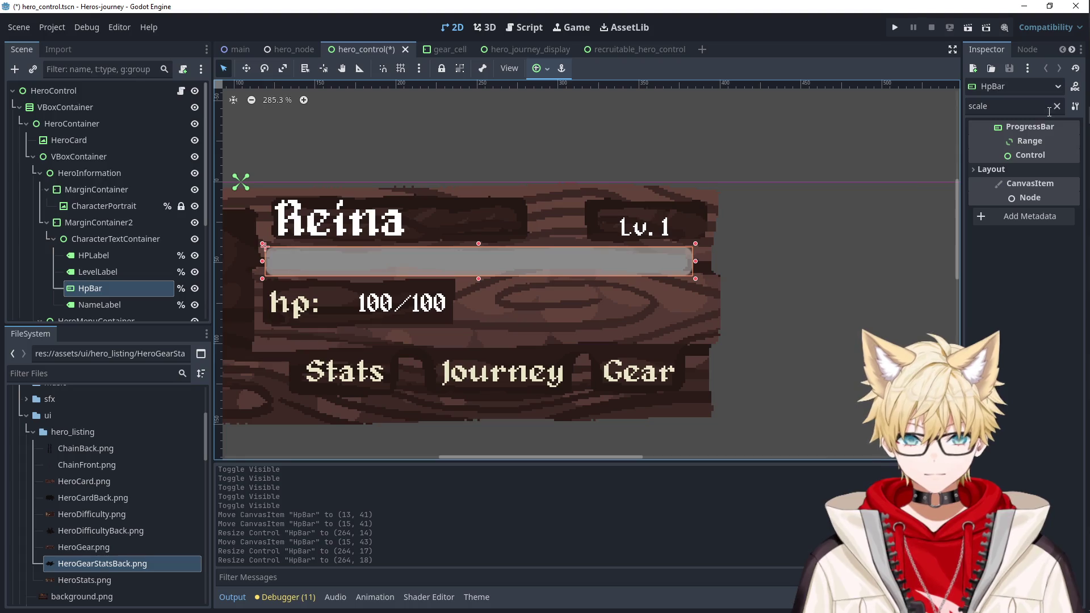
left_click_drag(93, 286, 73, 172)
left_click_drag(62, 123, 50, 100)
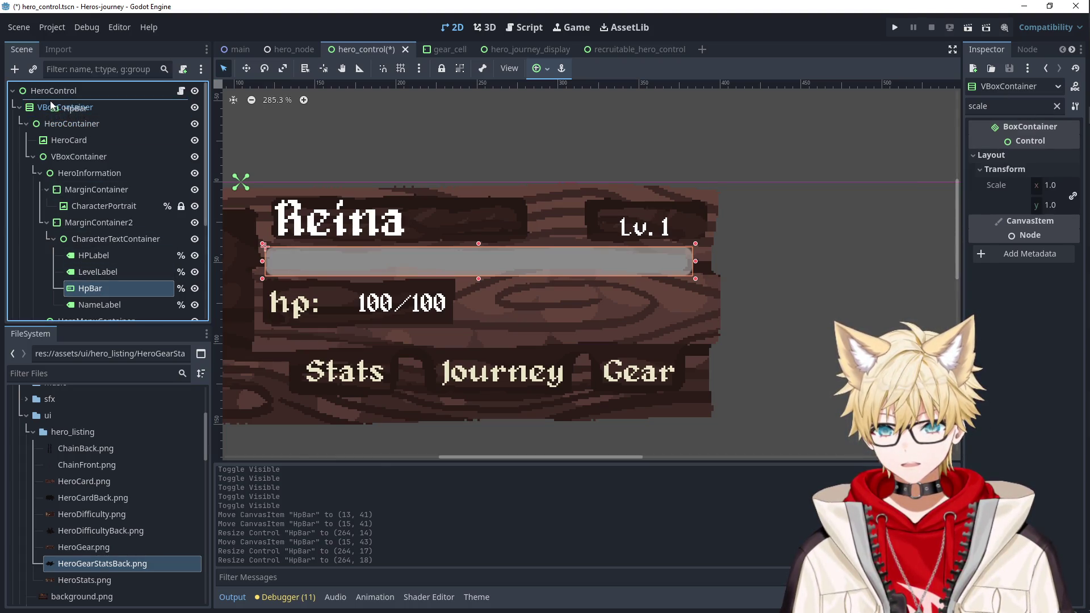
Check the HeroInformation container's bounds, then clear the selection.
left_click(565, 260)
scroll(815, 300, "down", 3)
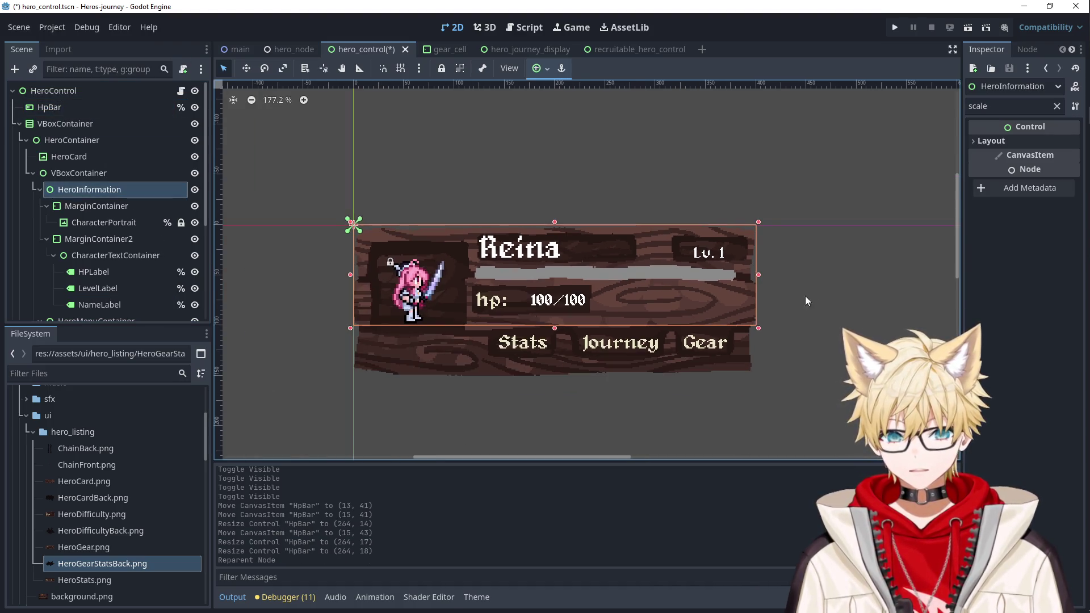
left_click(574, 393)
scroll(636, 369, "down", 1)
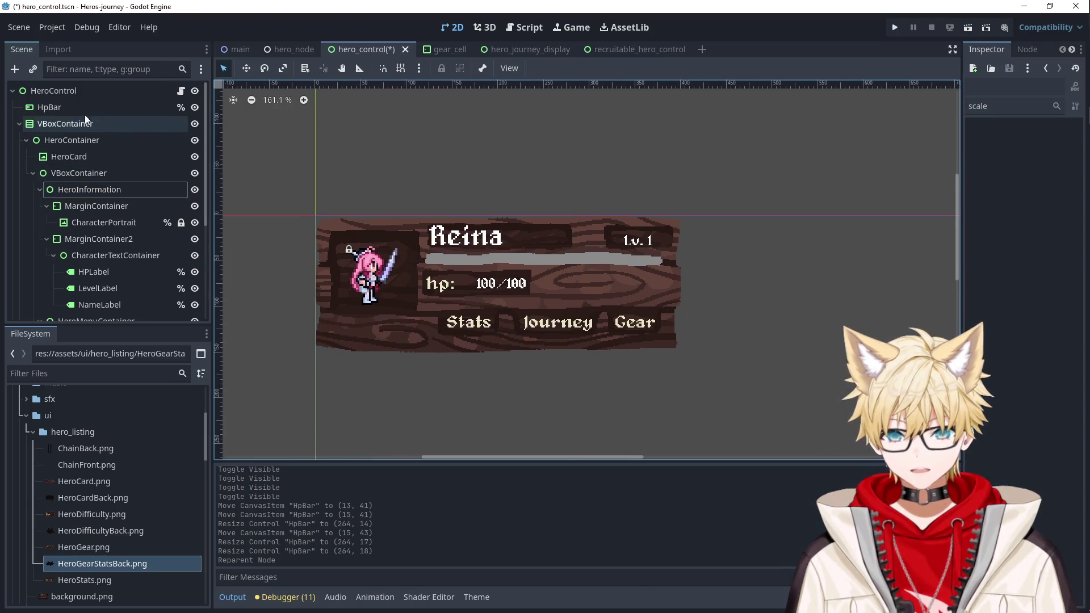
Filter the Inspector for 'theme' and review the overrides on HpBar, HPLabel and LevelLabel.
left_click(141, 107)
left_click(1056, 106)
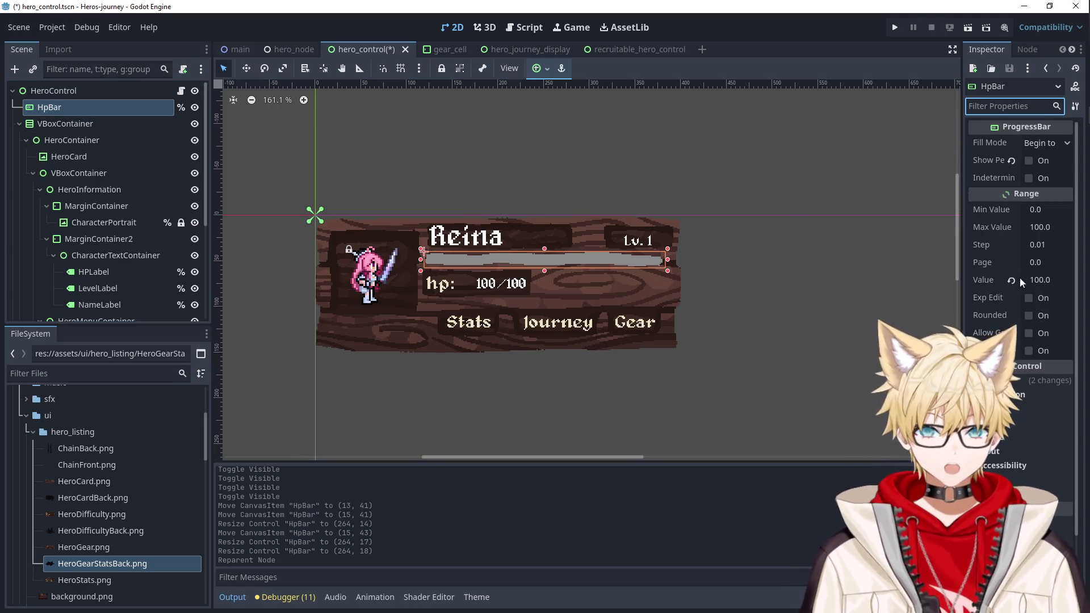
type("theme")
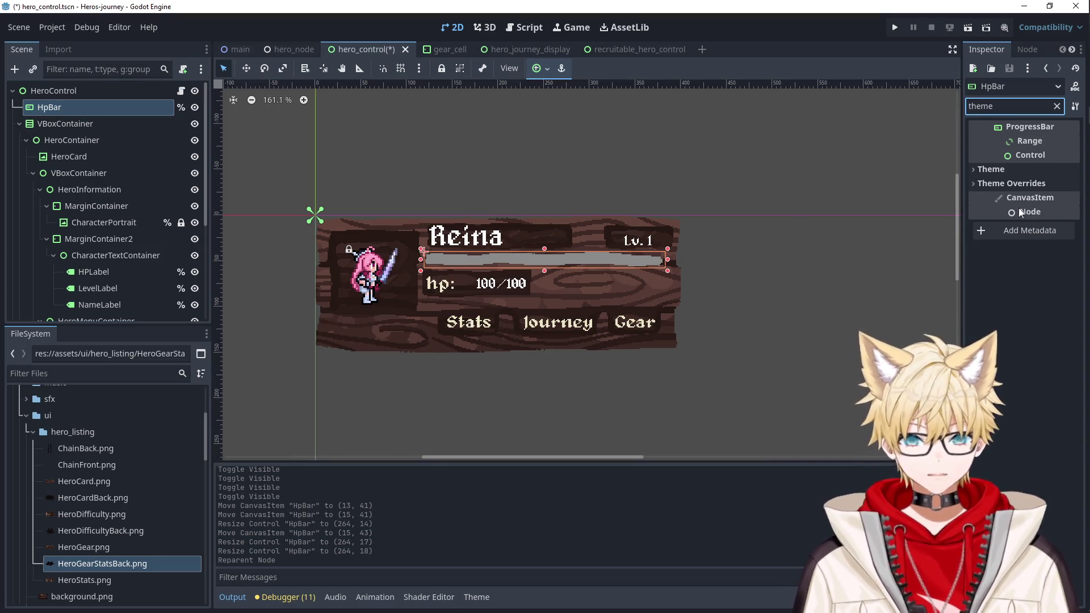
left_click(1003, 180)
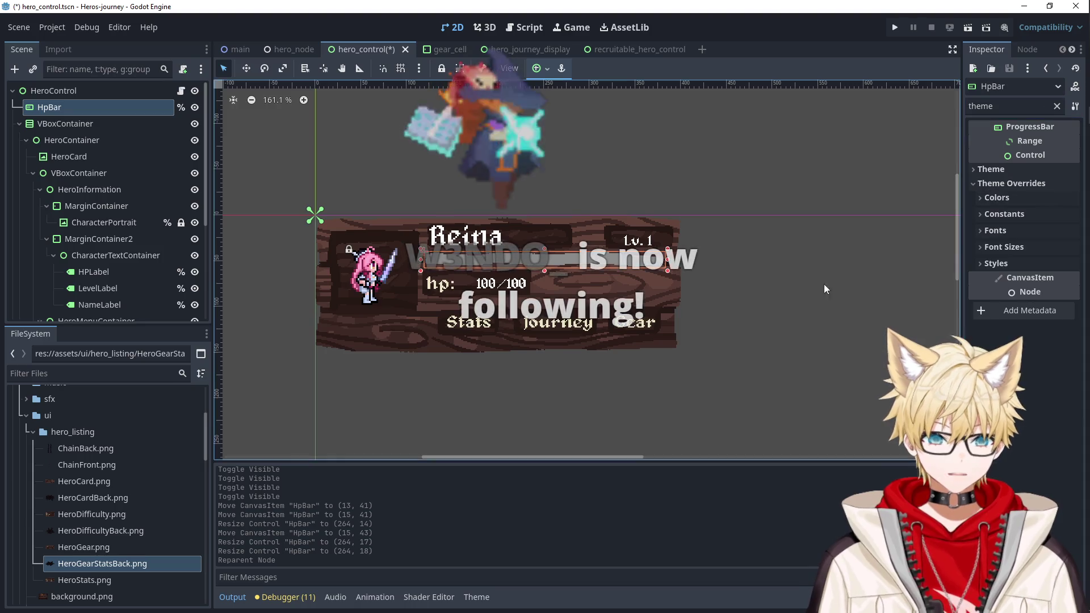
left_click(88, 272)
left_click(91, 289)
Review the Journey and Gear button styles and the journey buttons' label font colours.
left_click(556, 326)
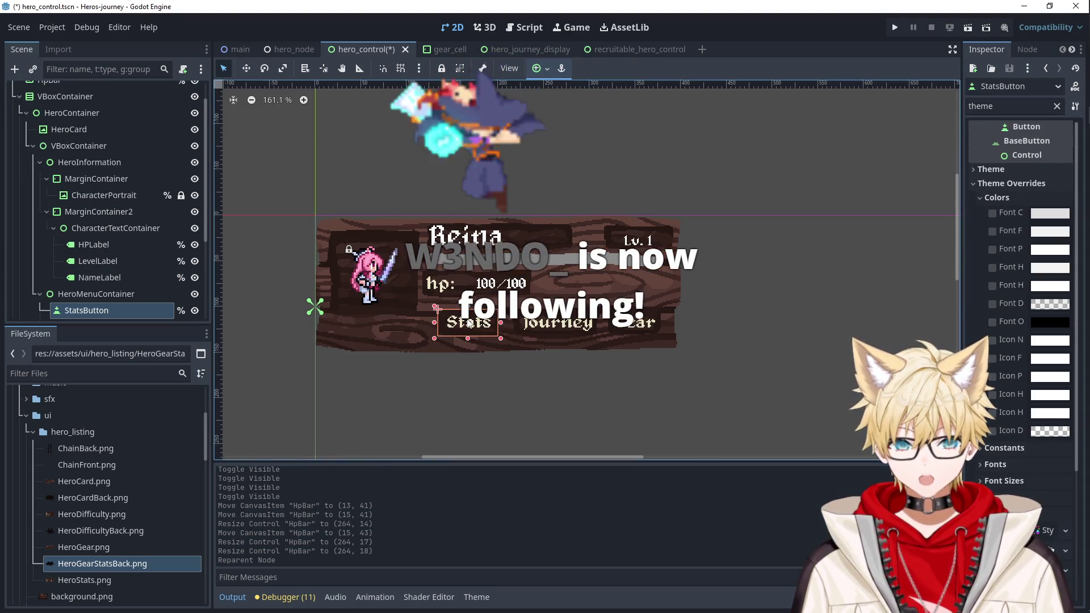
left_click(654, 328)
scroll(73, 250, "down", 3)
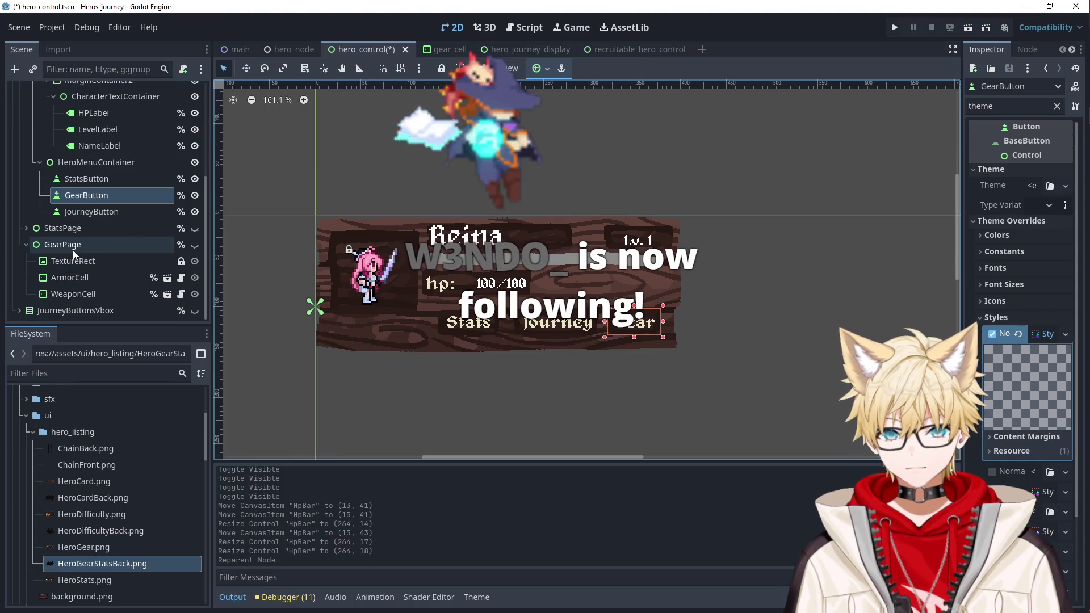
left_click(19, 308)
left_click(77, 230)
left_click(85, 243)
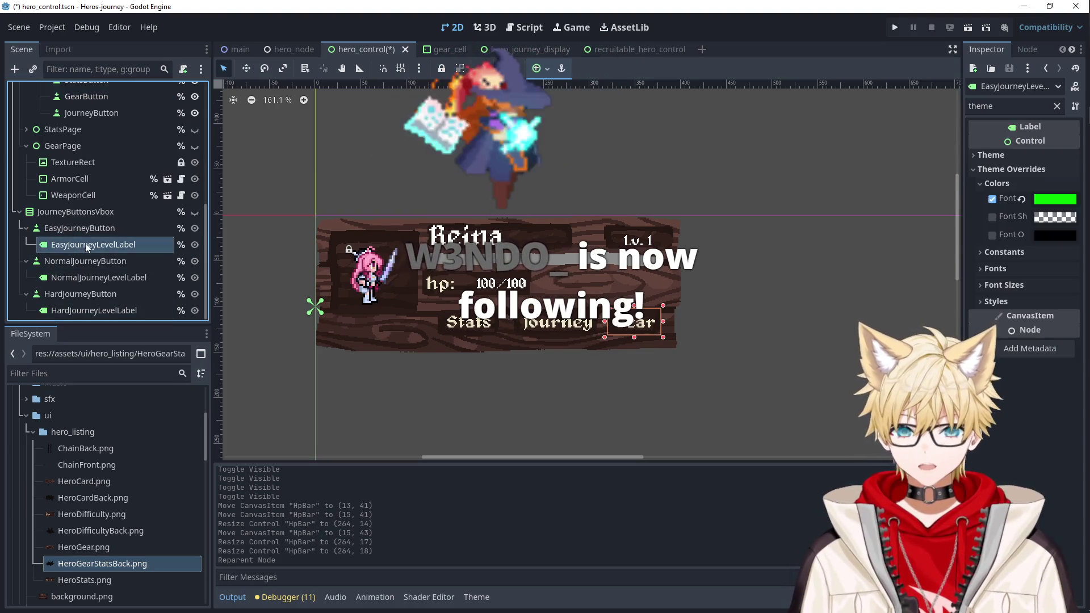
left_click(89, 275)
left_click(87, 294)
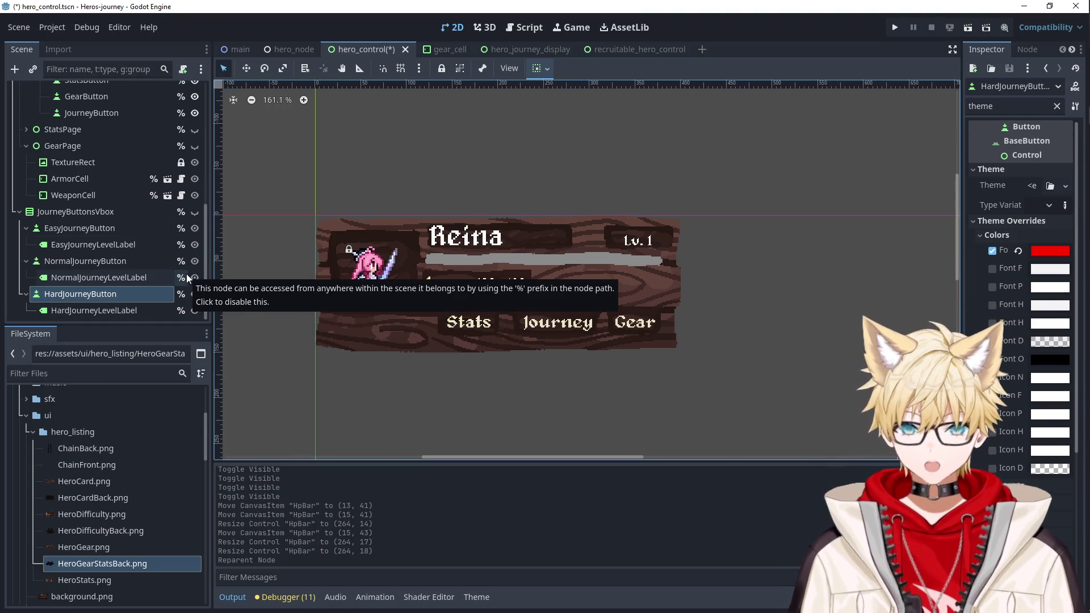
left_click(548, 387)
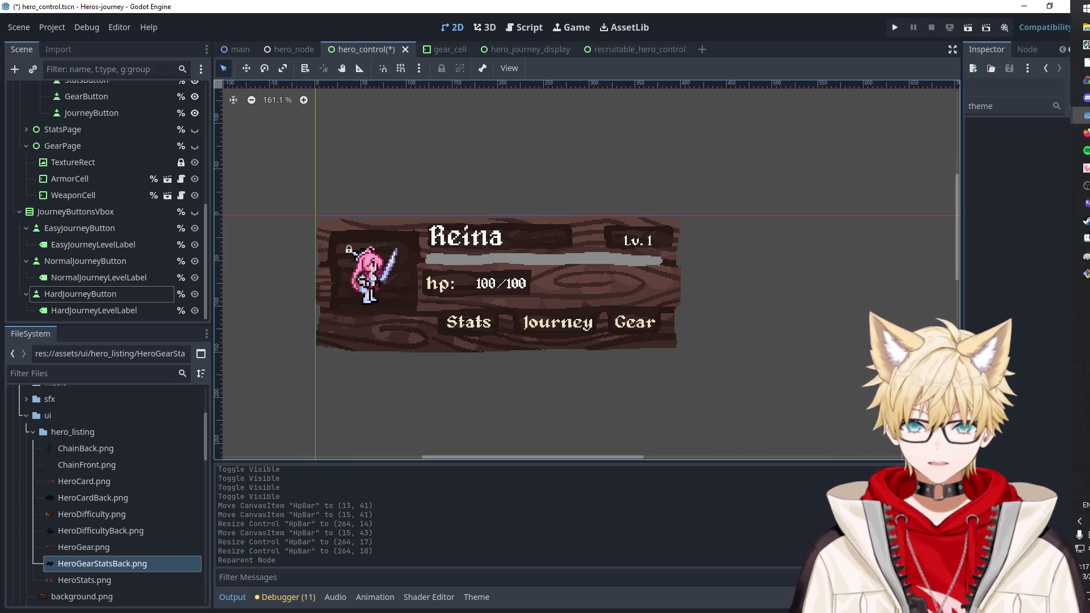
Run git stash apply in Git Bash, then reload the changed scene from disk in Godot.
key("alt+Tab")
type("git stash apply")
key("Return")
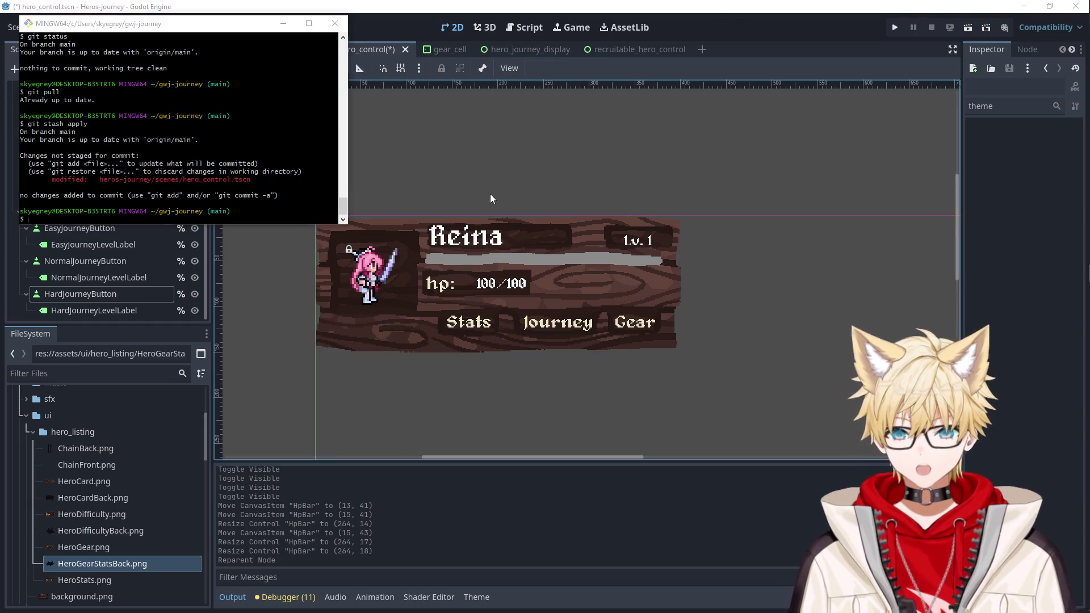
left_click(490, 198)
left_click(565, 382)
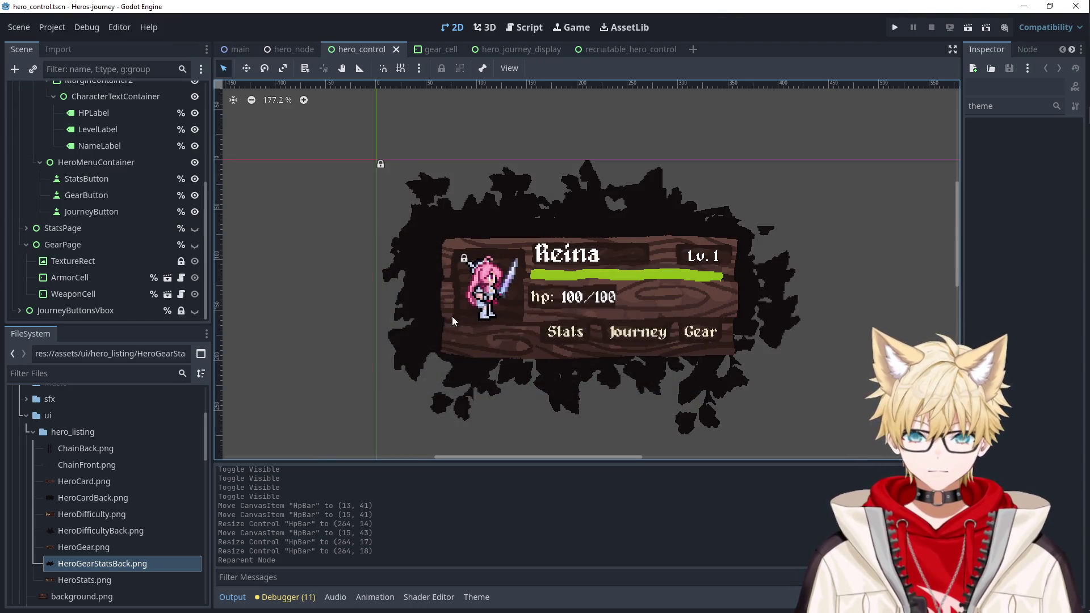
Delete the HeroCard2 splattered backdrop node after comparing it with HpBar and HeroCard.
left_click(390, 298)
scroll(165, 206, "up", 5)
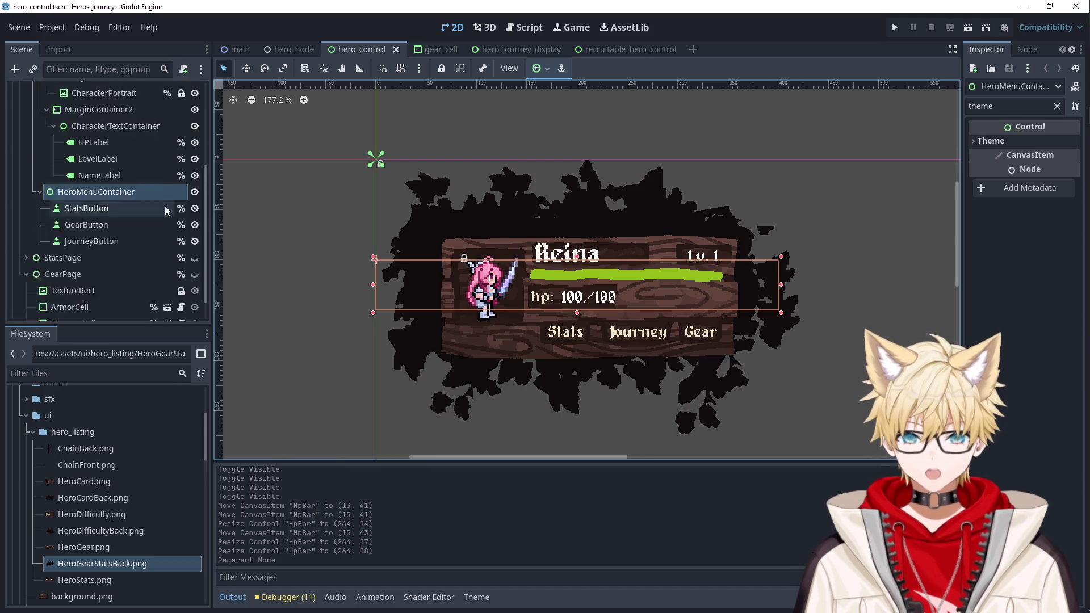
left_click(73, 106)
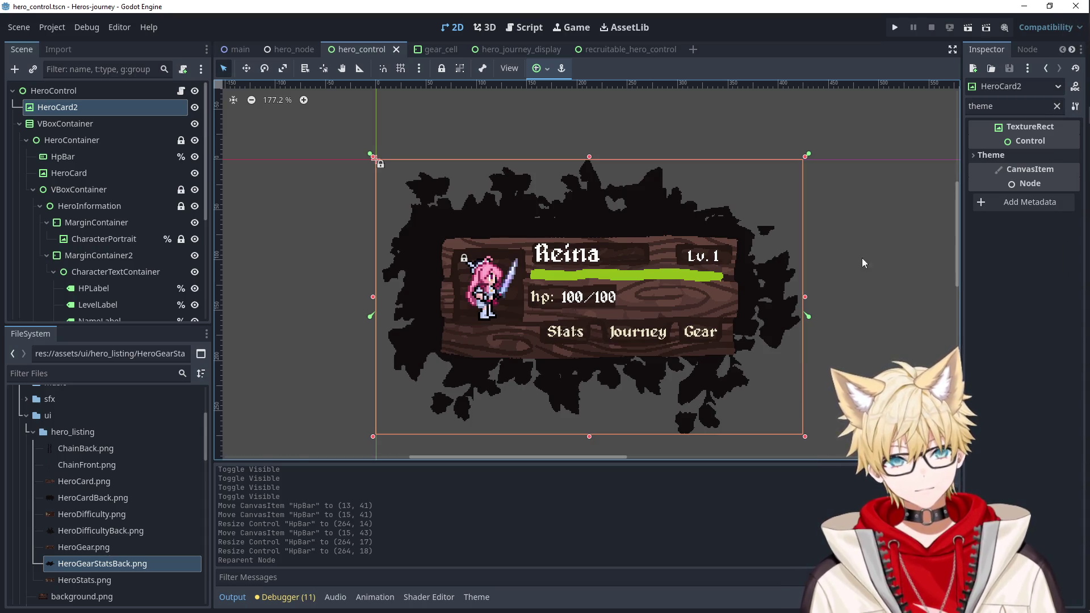
left_click(77, 153)
left_click(74, 174)
left_click(75, 161)
left_click(77, 176)
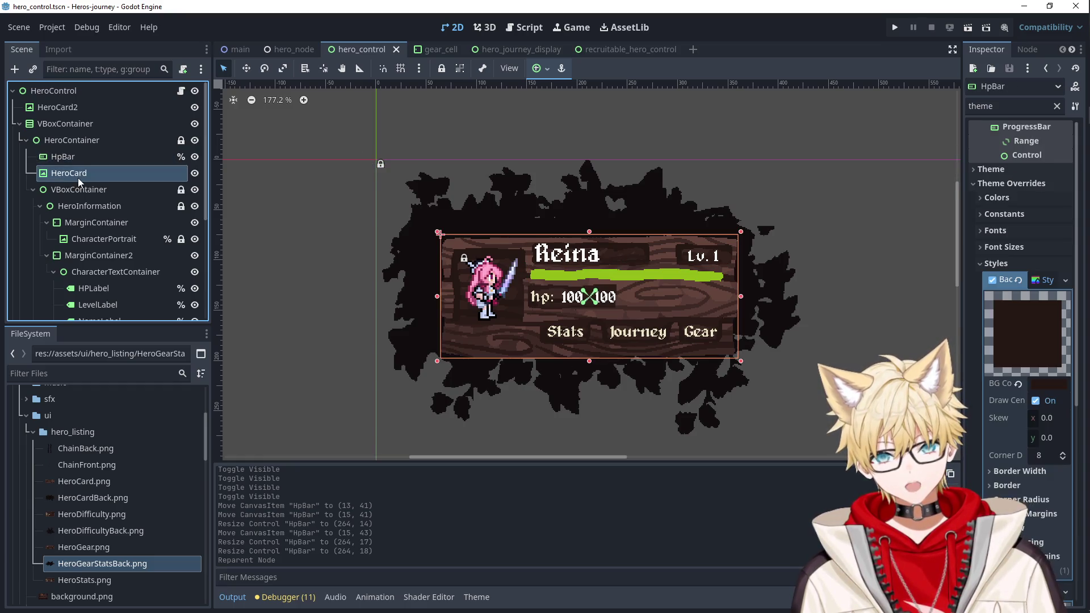
left_click(82, 155)
left_click(86, 109)
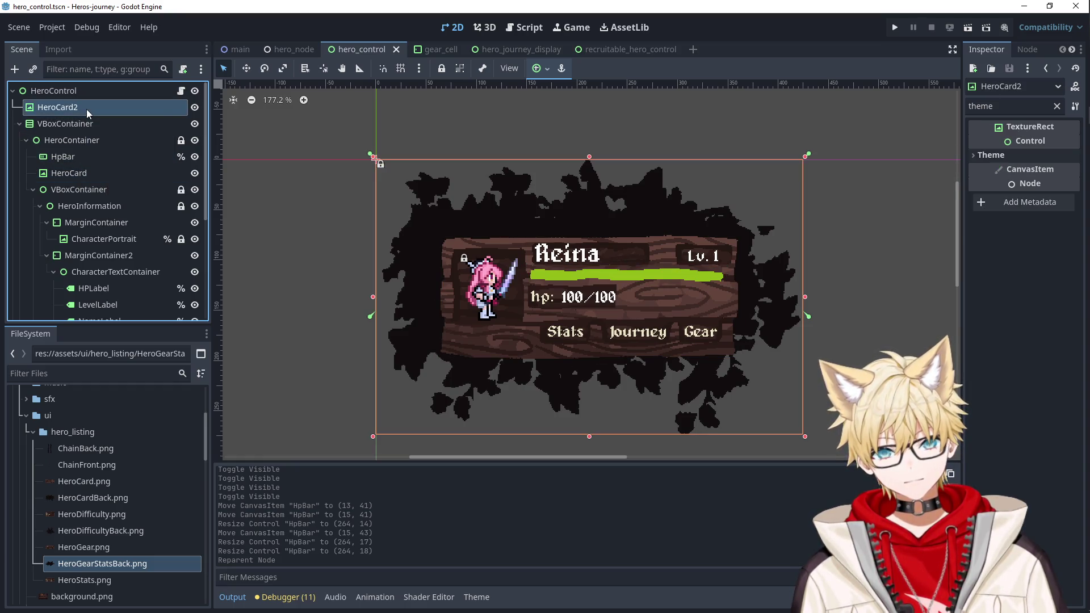
key("Delete")
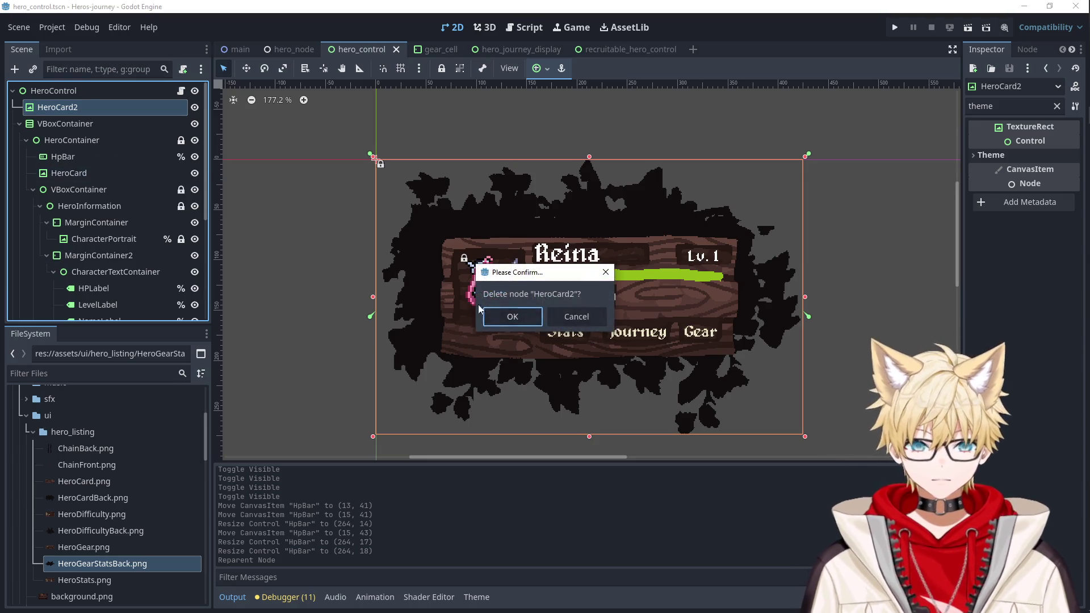
left_click(506, 315)
Set the top-level VBoxContainer's custom minimum size to 400 × 150.
left_click(95, 109)
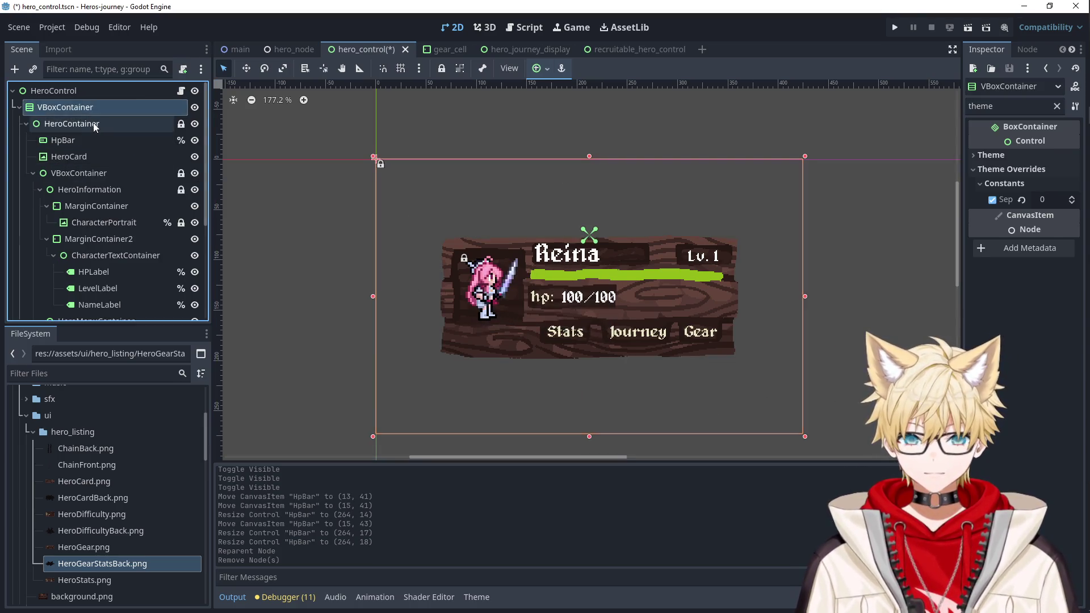
left_click(1056, 106)
left_click(1049, 260)
type("400")
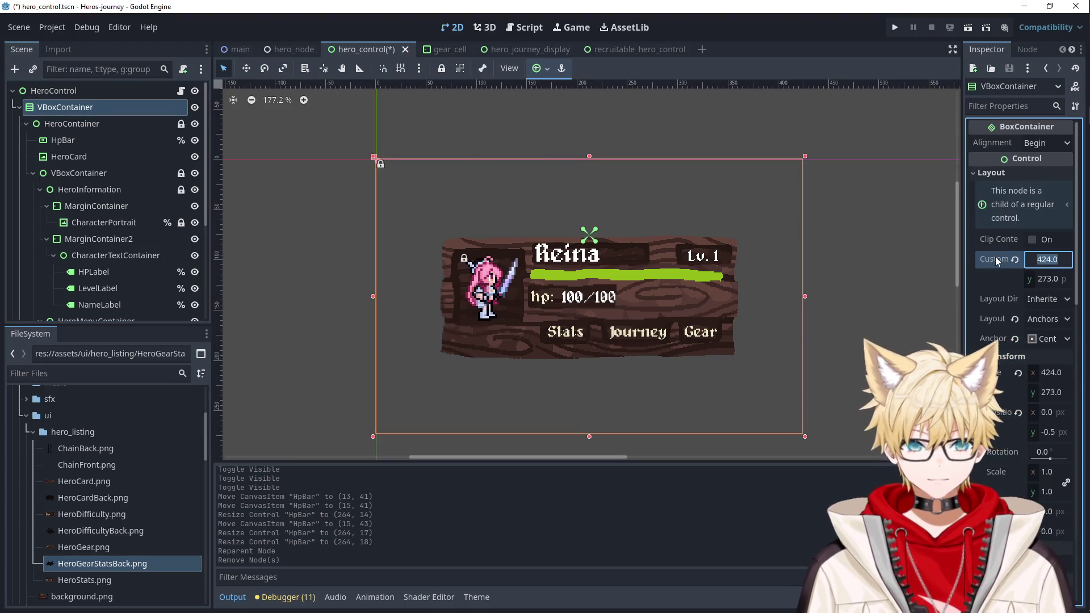
key("Tab")
type("1")
type("50")
key("Tab")
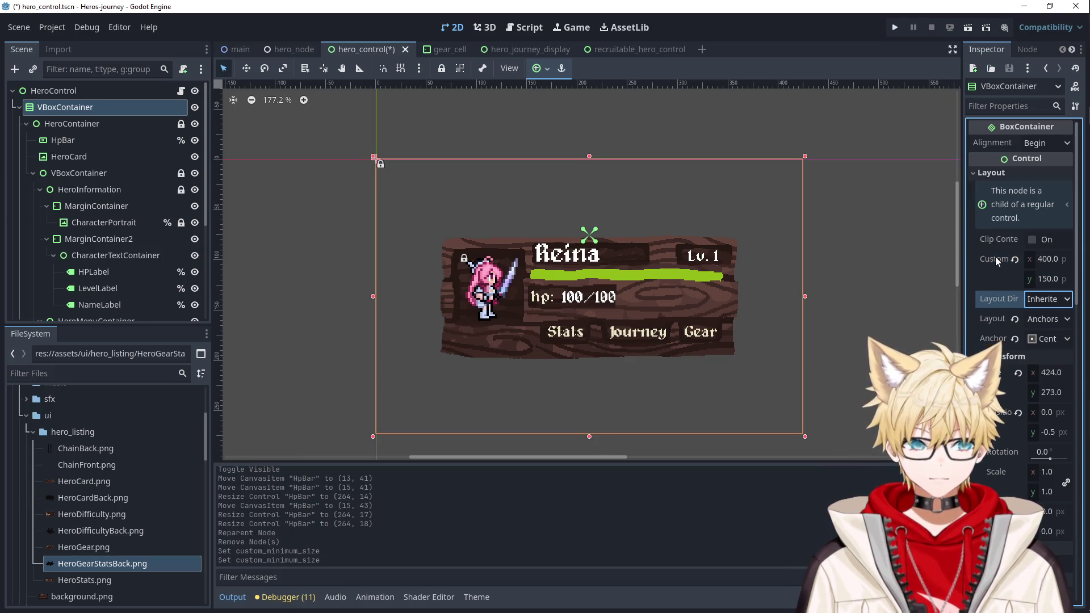
Reset HeroContainer's minimum size to zero, then undo that change.
left_click(62, 122)
left_click(70, 108)
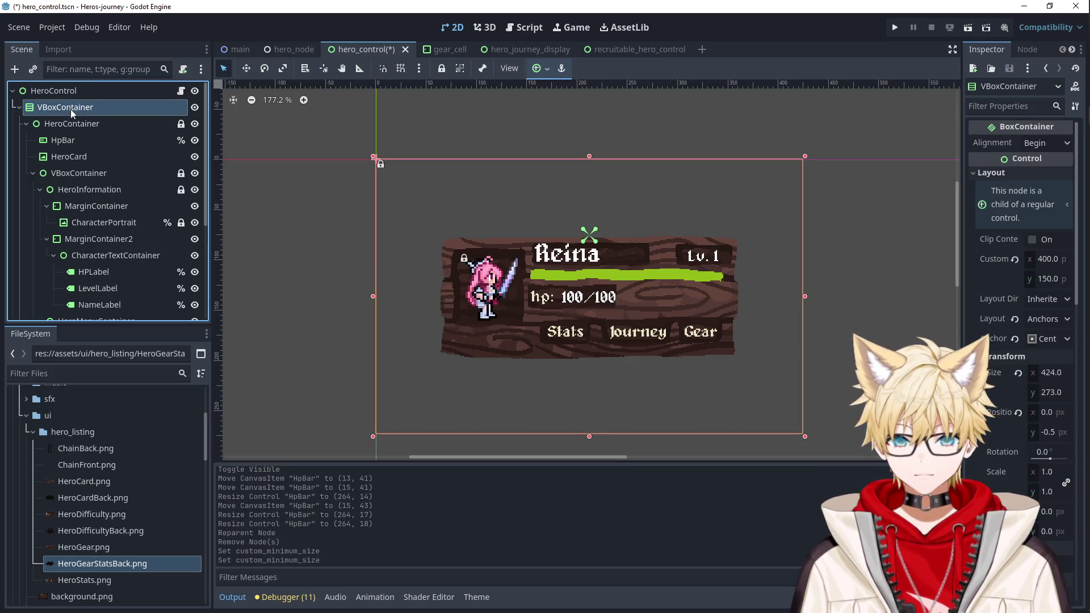
left_click(72, 122)
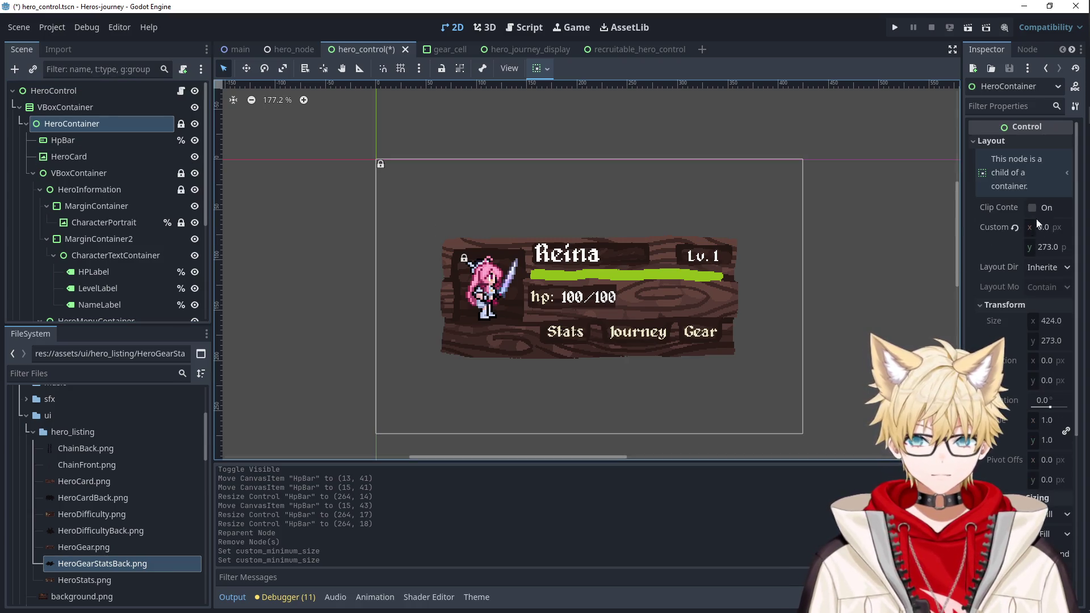
left_click(1016, 228)
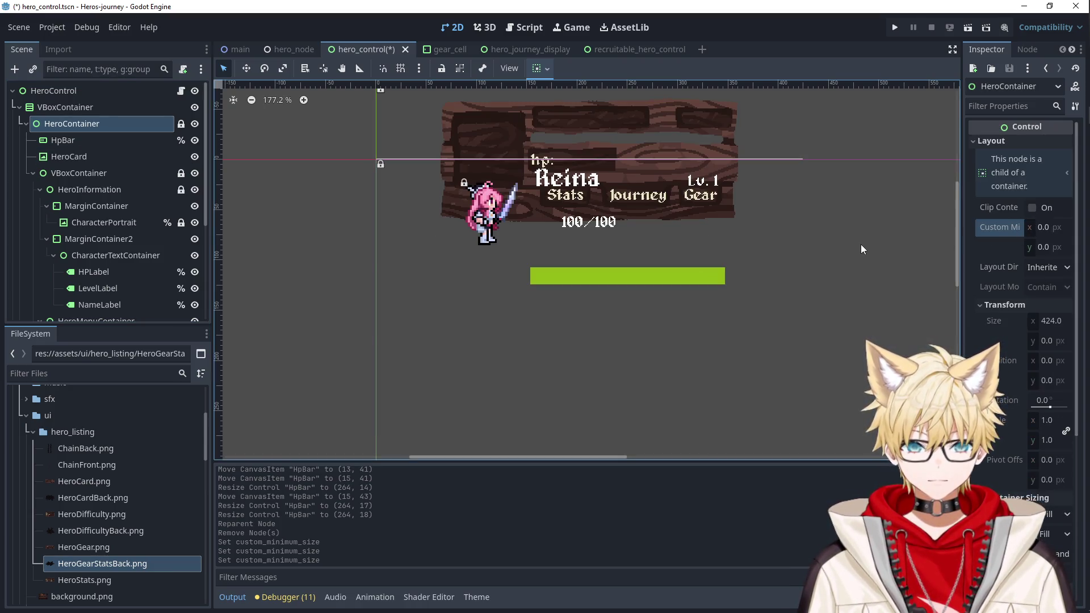
key("ctrl+z")
key("ctrl+z")
mouse_move(1077, 193)
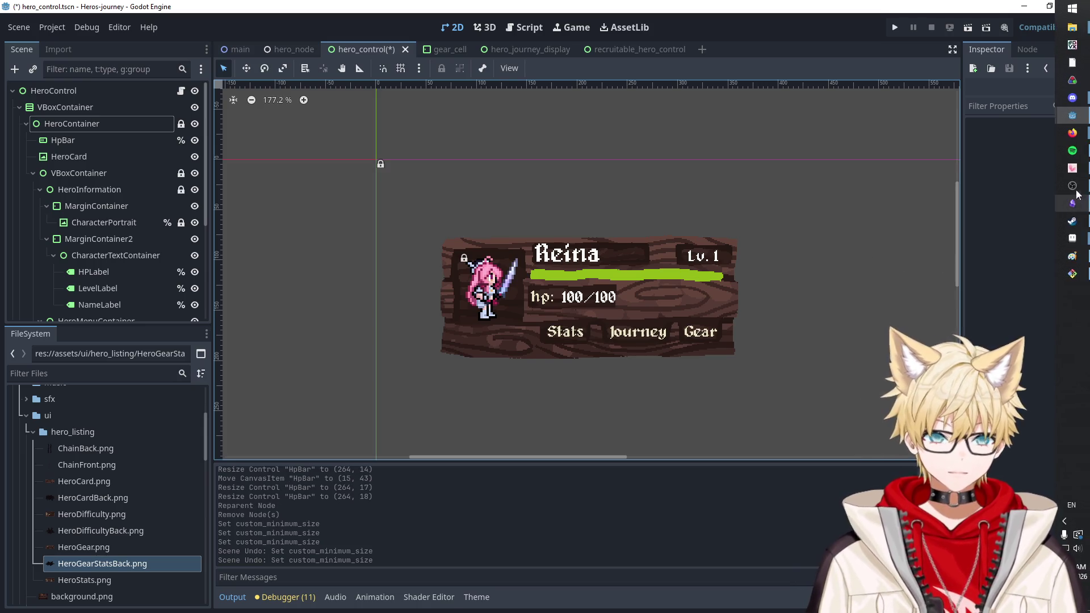
left_click(1072, 273)
type("git stash")
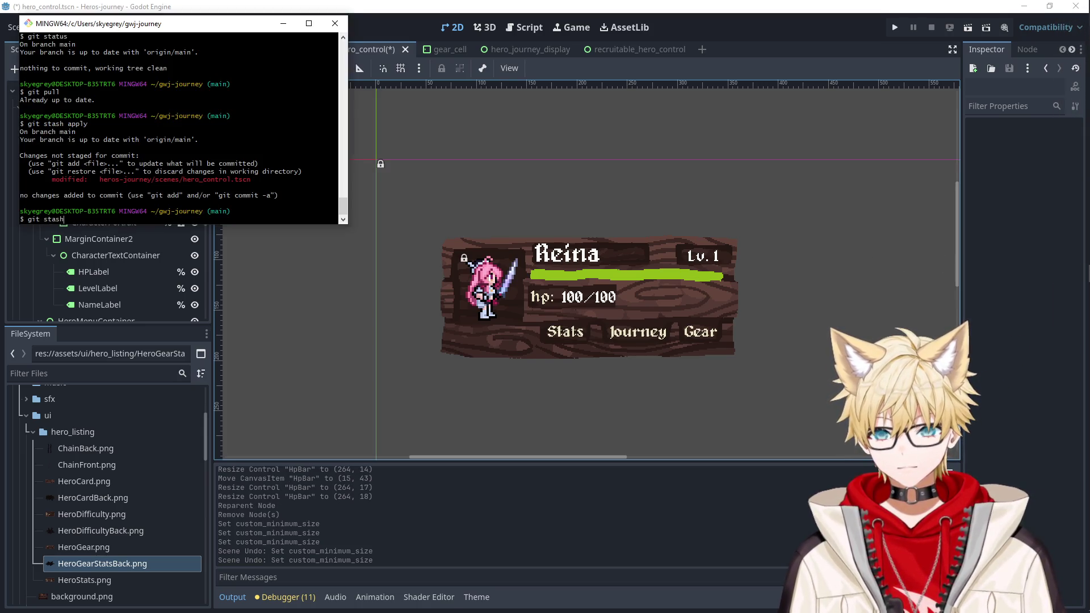
Run git stash, then reload the hero_control scene from disk in Godot.
key("Return")
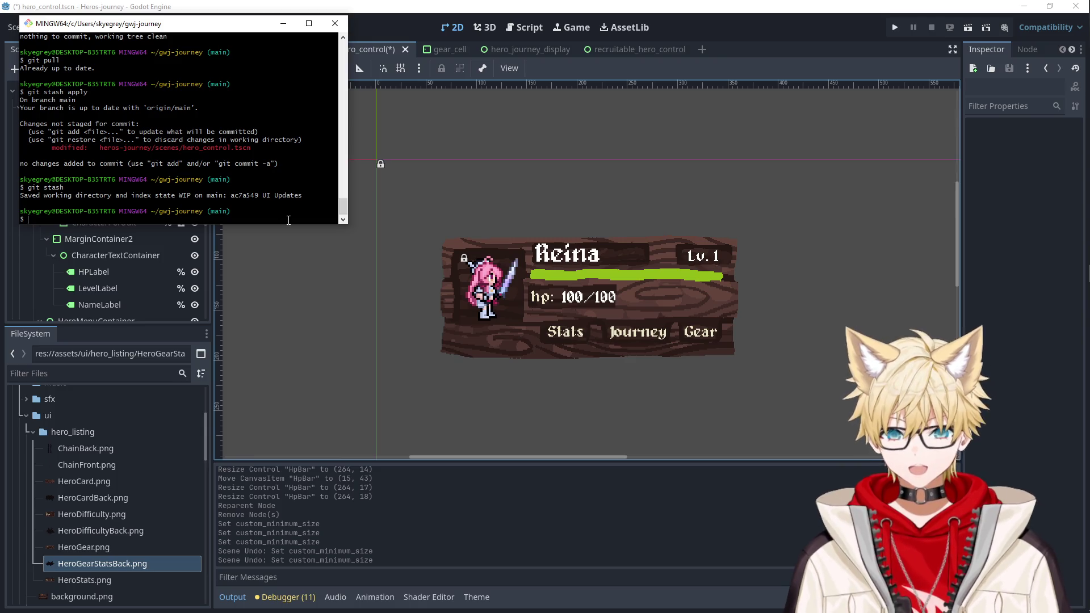
left_click(350, 367)
left_click(589, 382)
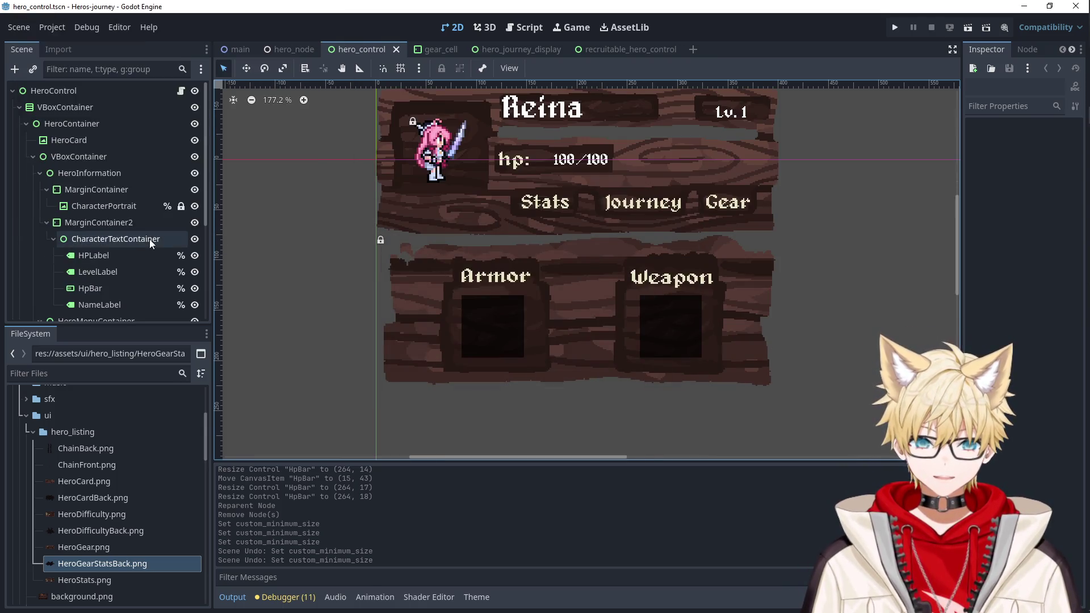
Hide the GearPage and move the HP bar onto the card below Reina's name.
left_click(27, 124)
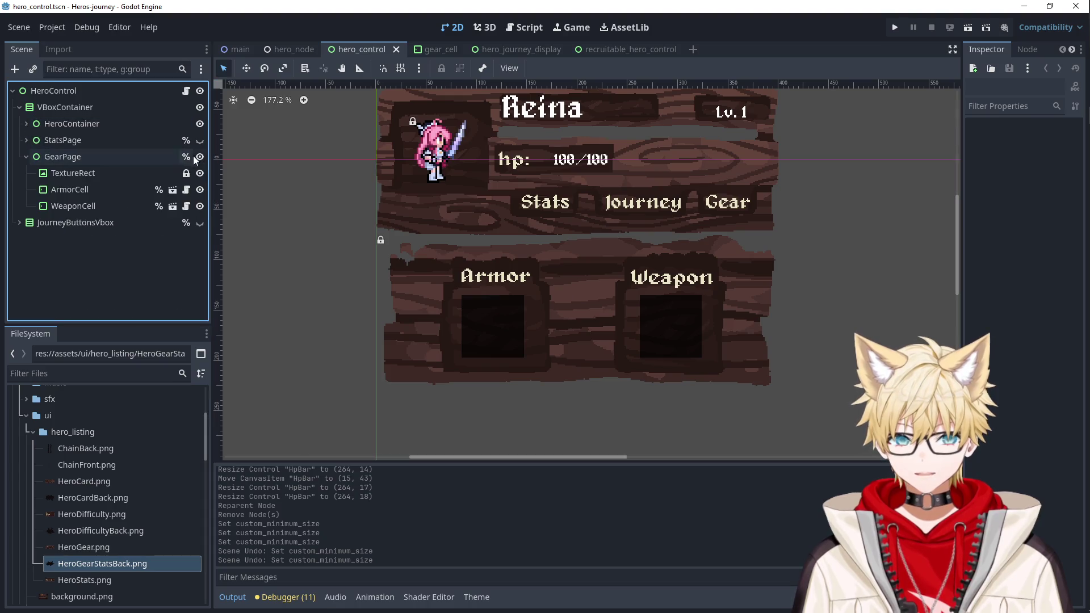
left_click(199, 157)
scroll(536, 208, "down", 1)
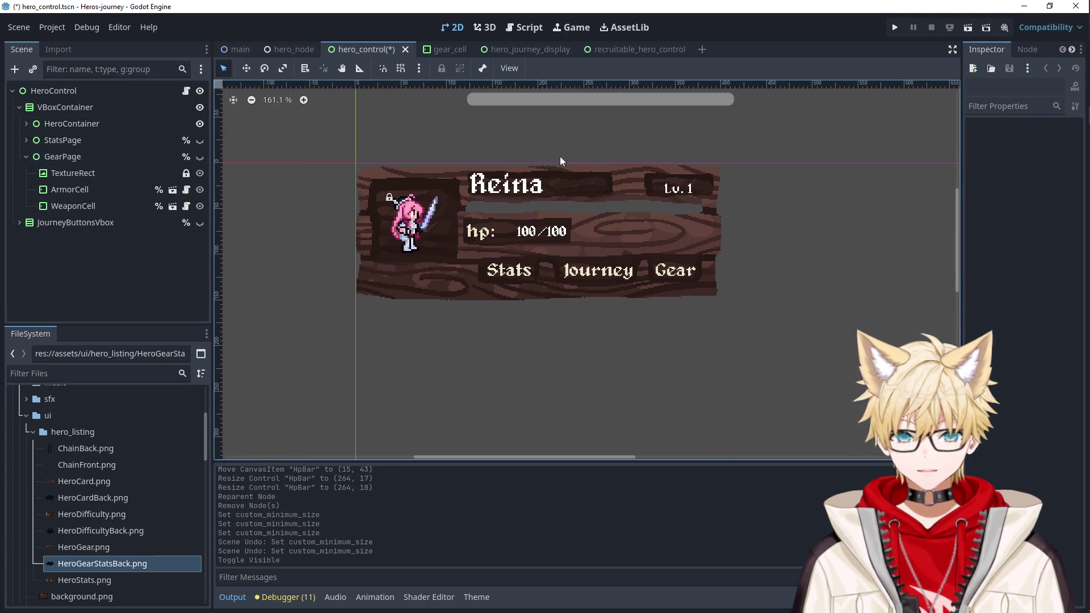
left_click(569, 103)
mouse_move(570, 105)
left_mouse_down()
mouse_move(569, 116)
mouse_move(520, 145)
mouse_move(515, 262)
left_mouse_up()
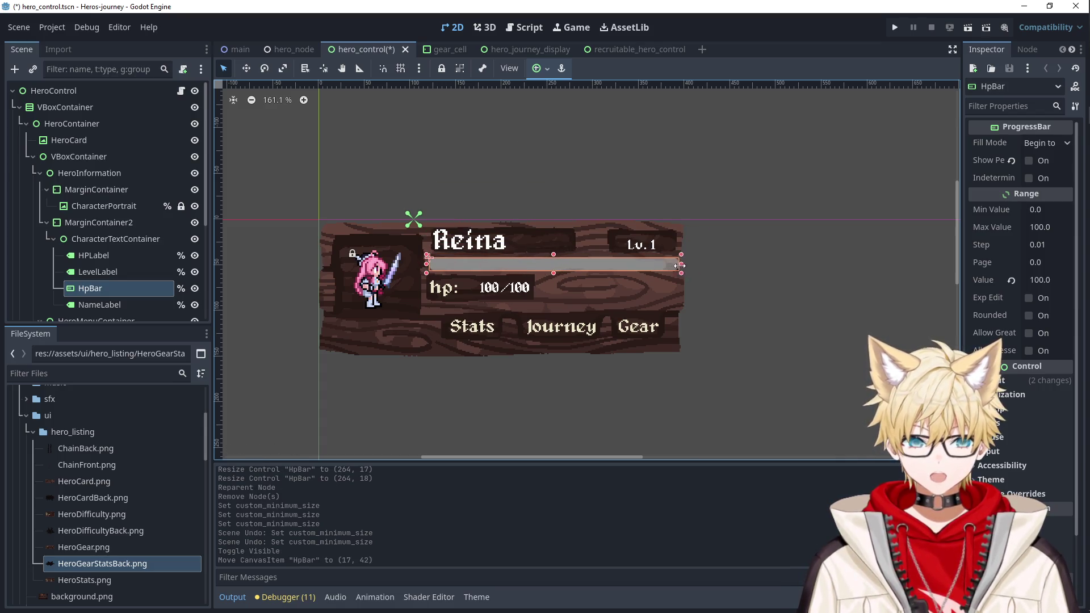
Reparent the HpBar node as a direct child of HeroControl.
scroll(763, 274, "up", 5)
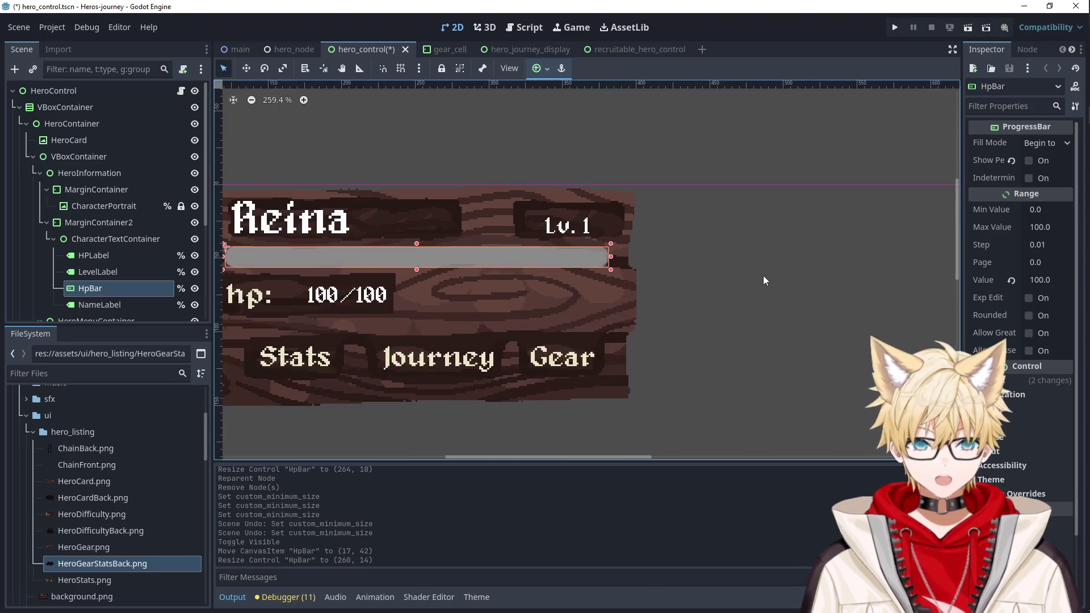
left_click_drag(107, 284, 89, 227)
mouse_move(63, 109)
left_mouse_down()
mouse_move(60, 97)
mouse_move(71, 101)
left_mouse_up()
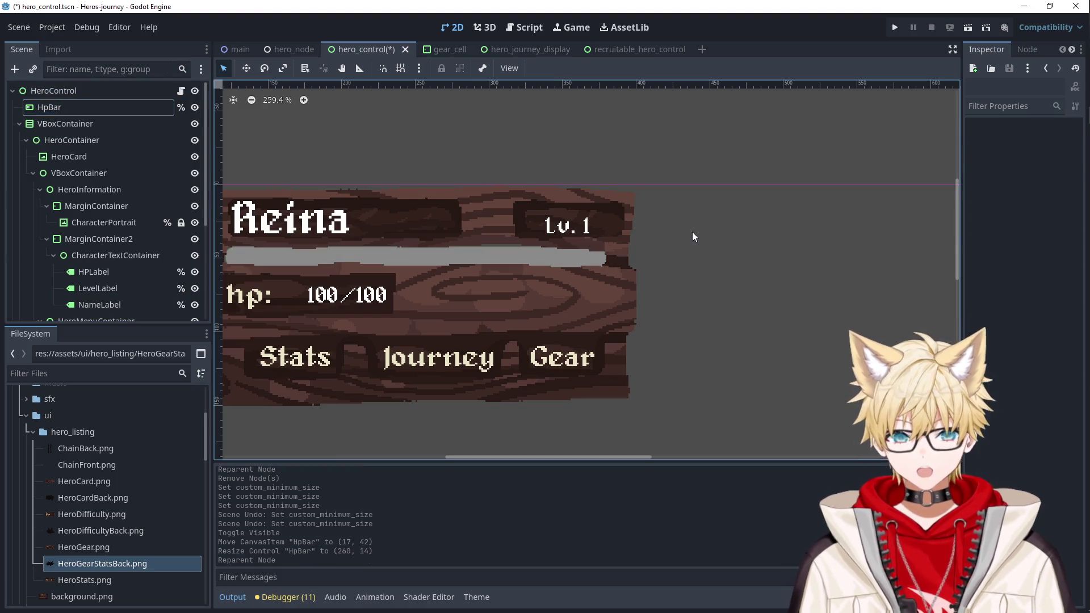
left_click(478, 238)
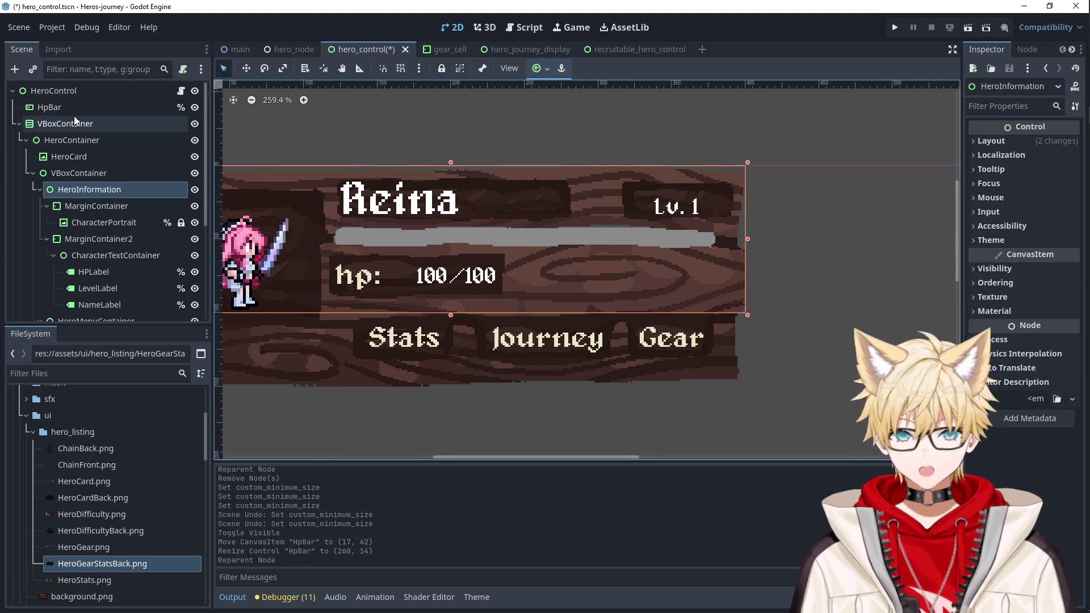
Filter HpBar's Inspector properties for 'theme' and browse its theme override sections.
left_click(49, 106)
left_click(986, 104)
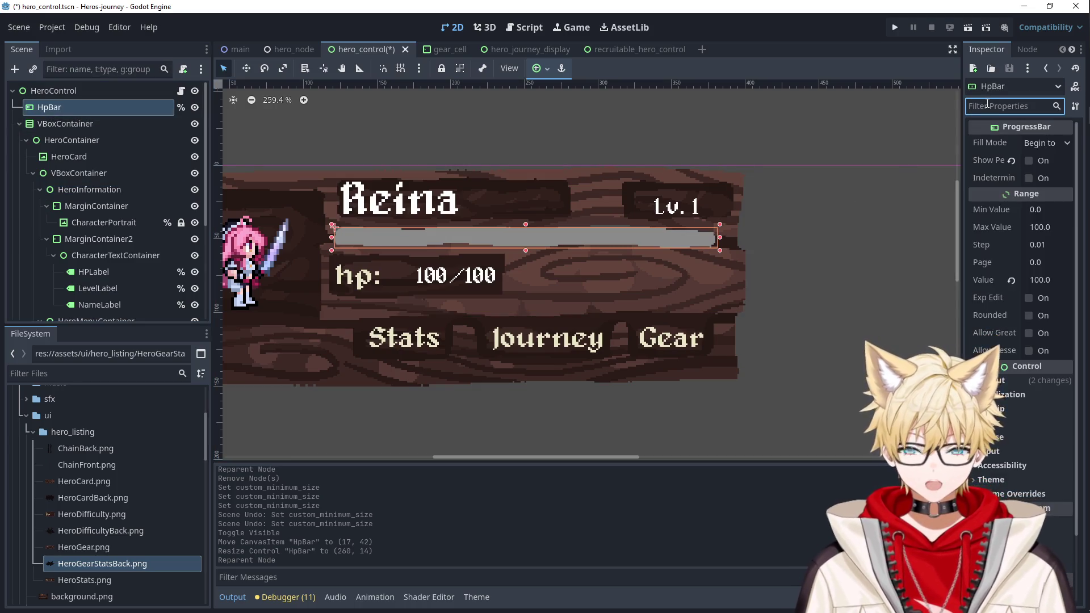
type("theme")
left_click(1013, 184)
left_click(1011, 201)
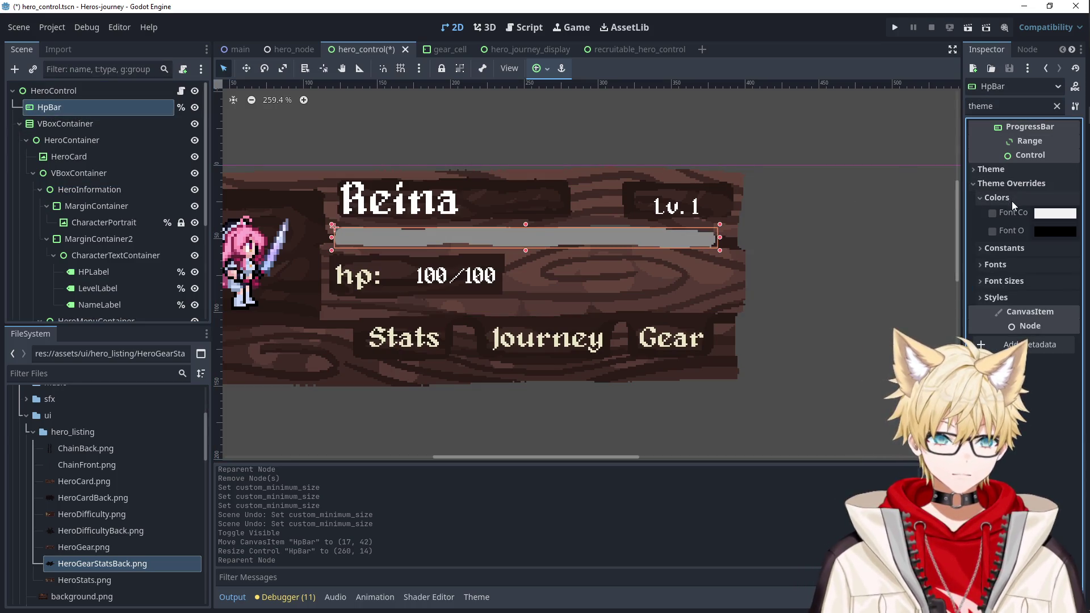
left_click(984, 200)
left_click(988, 187)
left_click(989, 170)
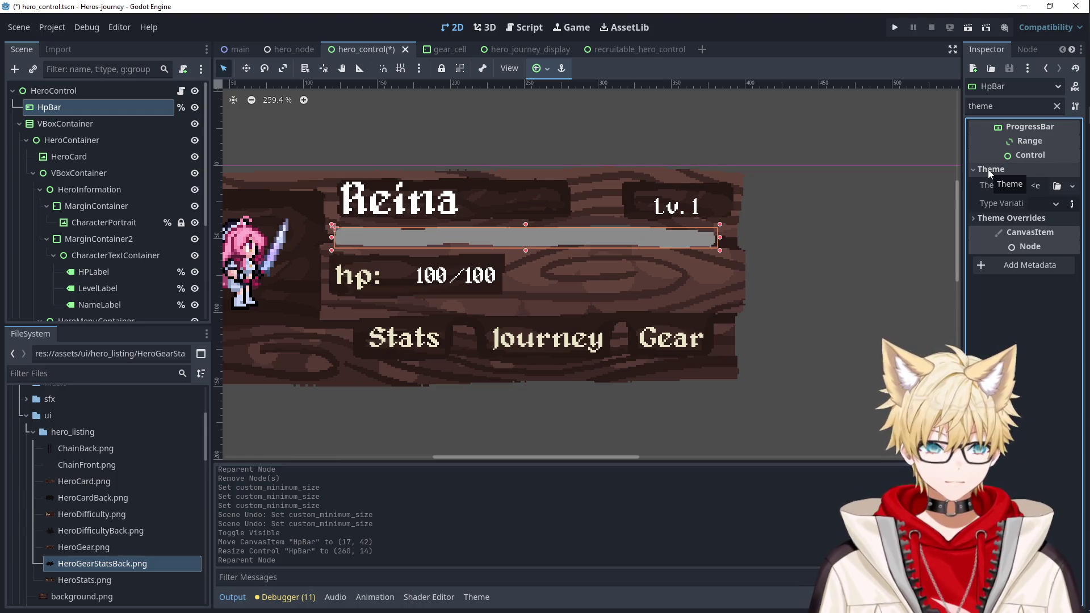
left_click(1057, 108)
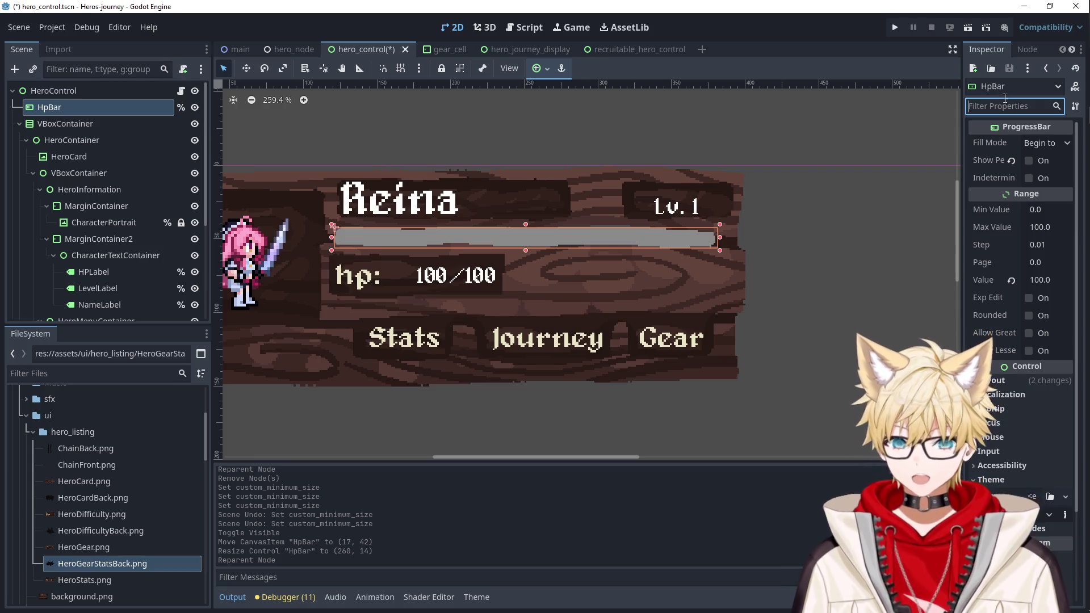
Add new StyleBoxFlat Background and Fill style overrides to HpBar.
type("theme")
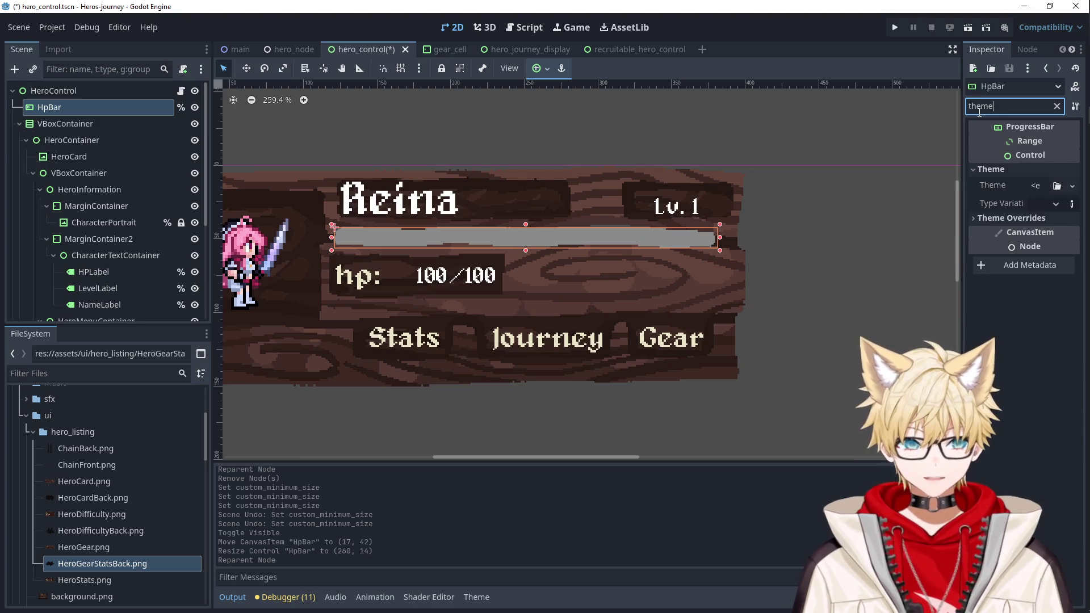
left_click(998, 219)
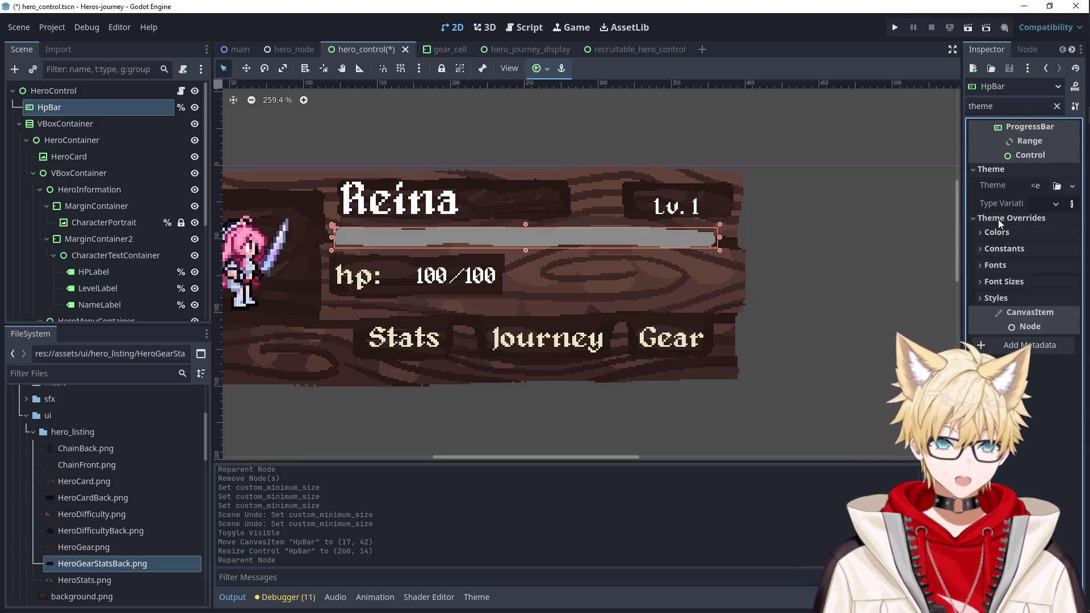
left_click(994, 299)
left_click(992, 315)
left_click(1044, 314)
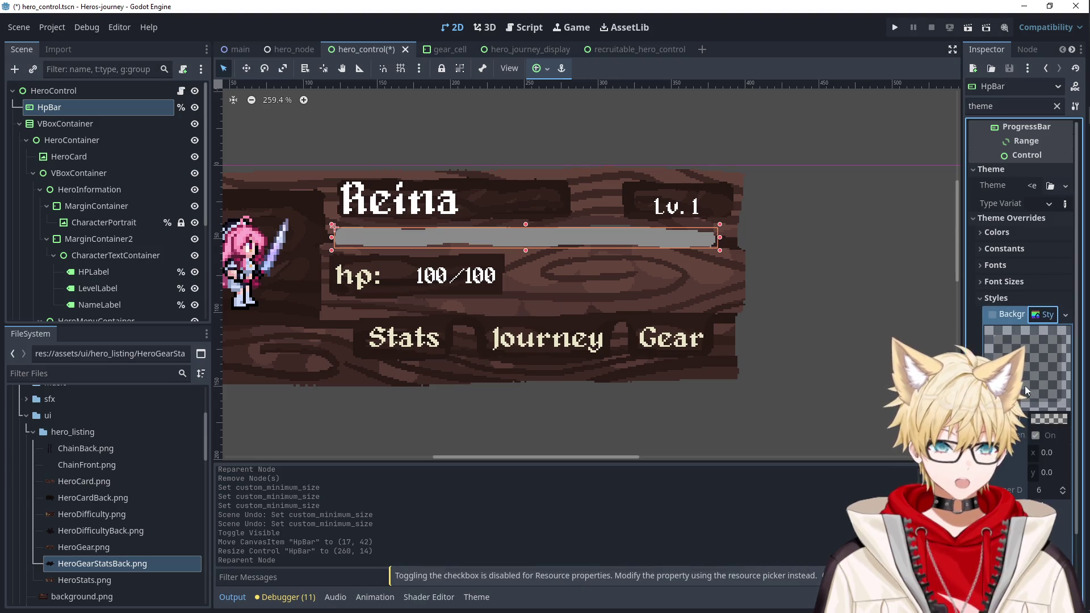
right_click(1042, 318)
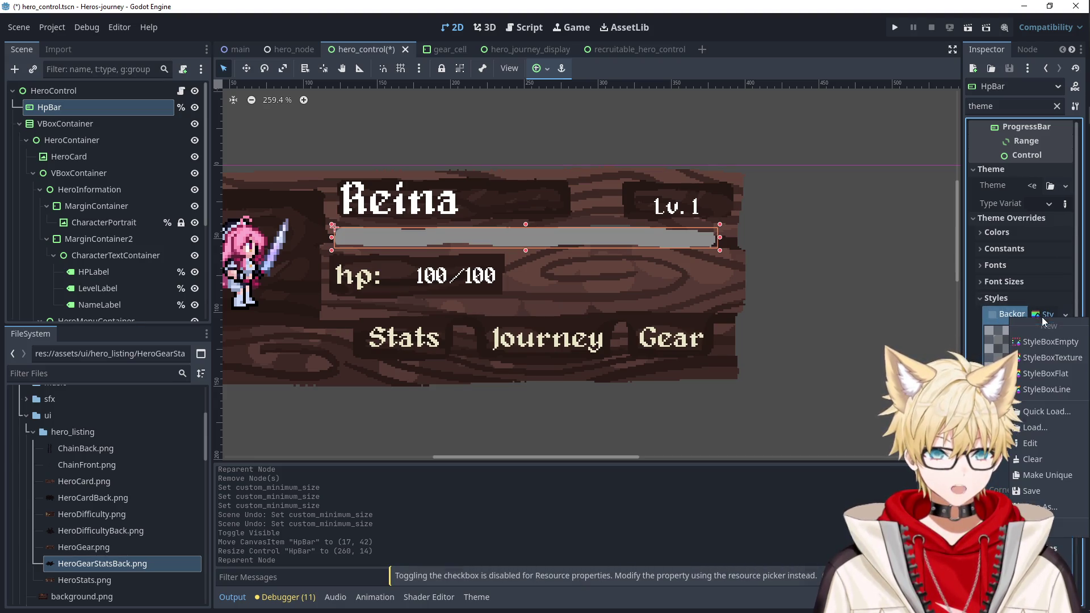
left_click(1034, 373)
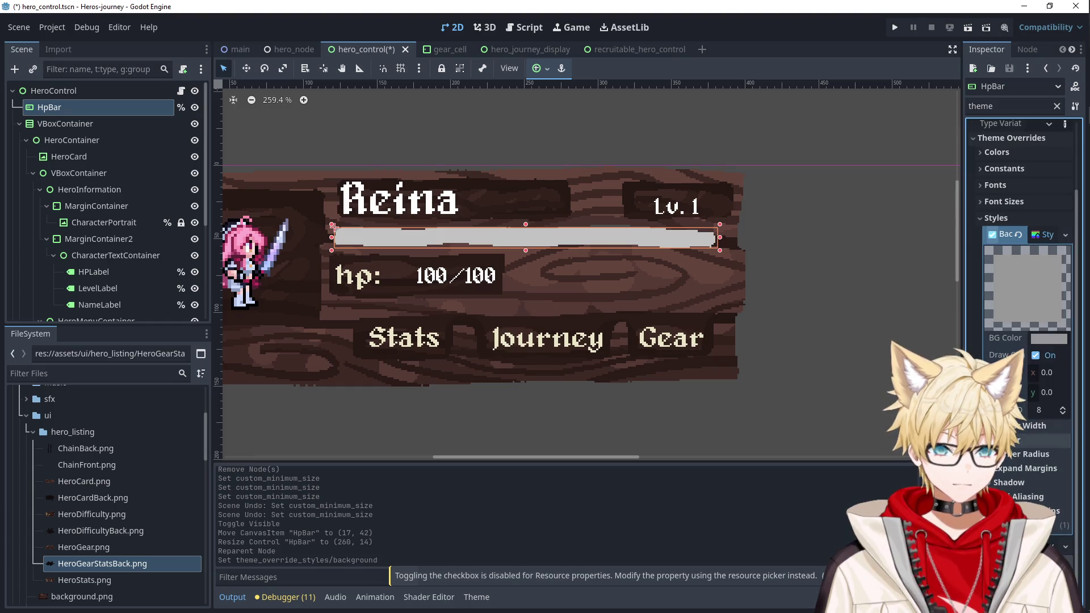
scroll(1053, 414, "down", 5)
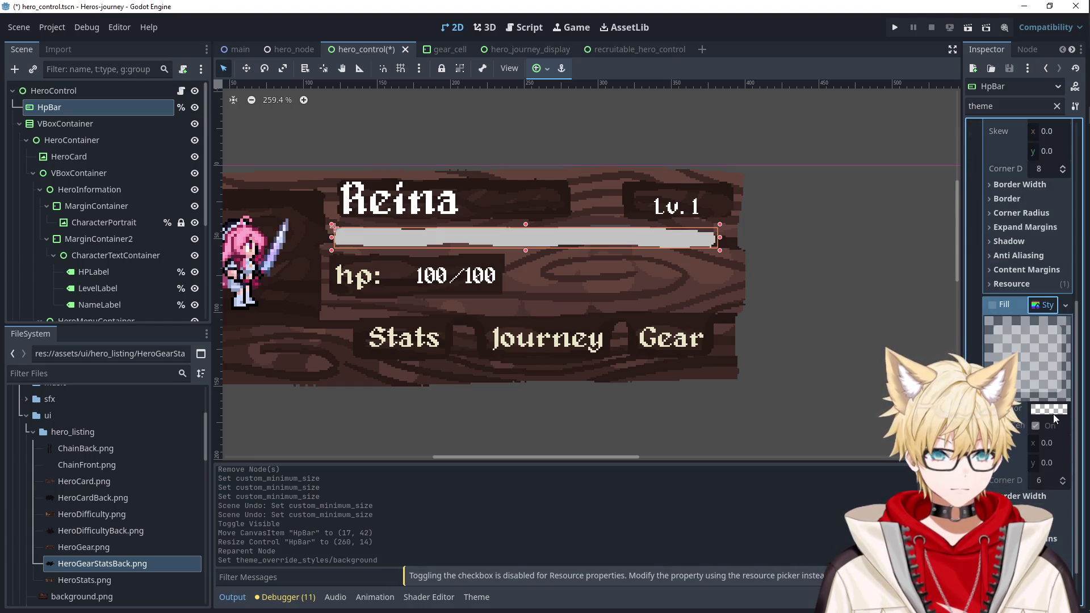
left_click(1036, 304)
left_click(1034, 364)
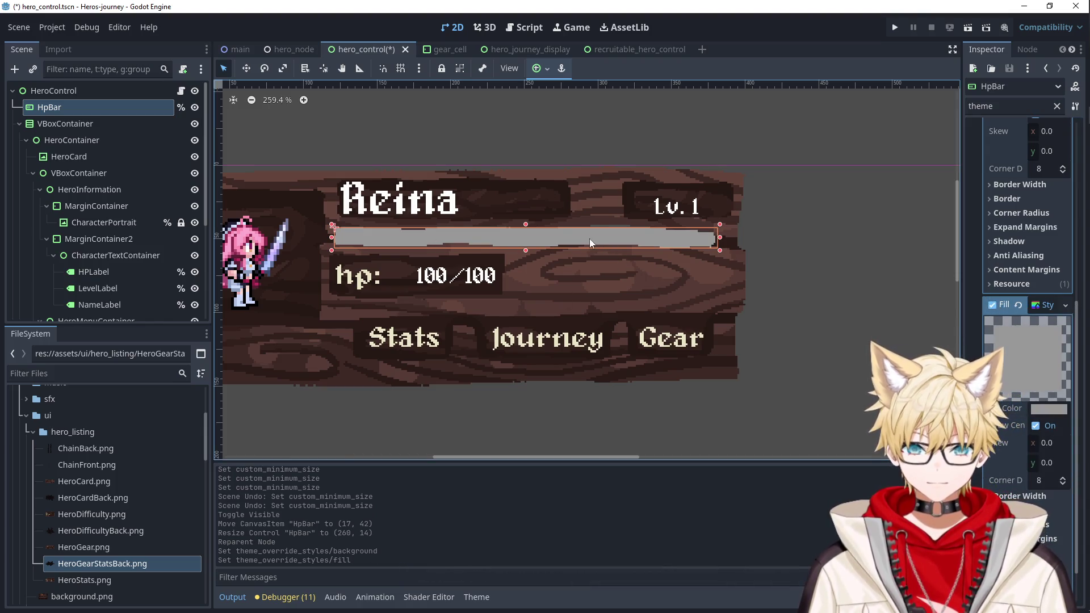
Colour the fill a pale green and eyedrop the card's dark brown for the background.
left_click(1036, 408)
mouse_move(948, 164)
left_mouse_down()
mouse_move(908, 199)
mouse_move(920, 238)
left_mouse_up()
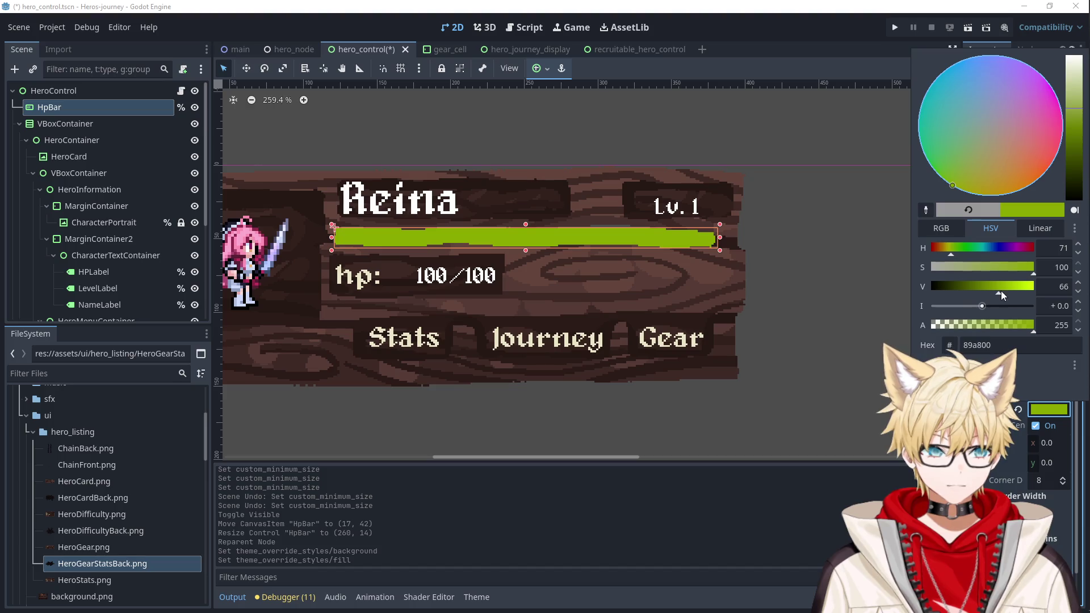
left_click_drag(1012, 275, 1003, 276)
left_click(976, 392)
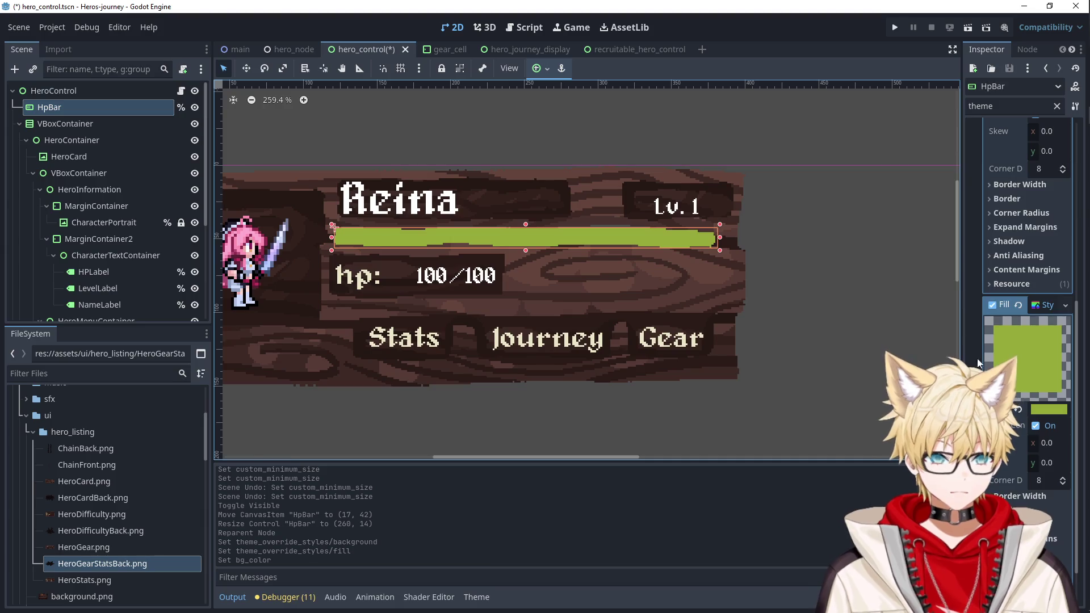
scroll(1010, 335, "up", 3)
left_click(1048, 279)
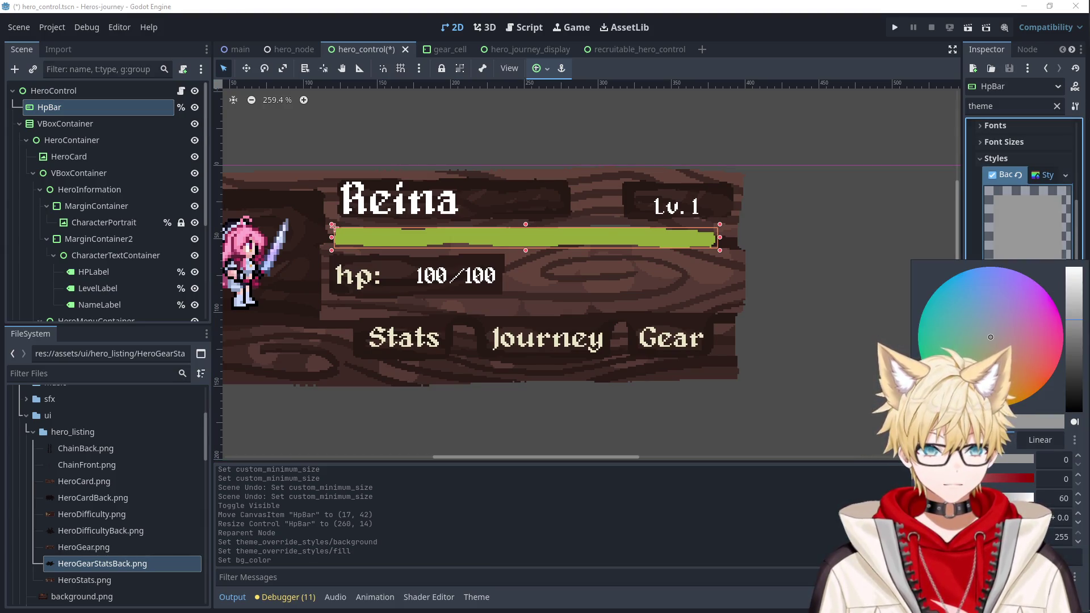
left_click(491, 190)
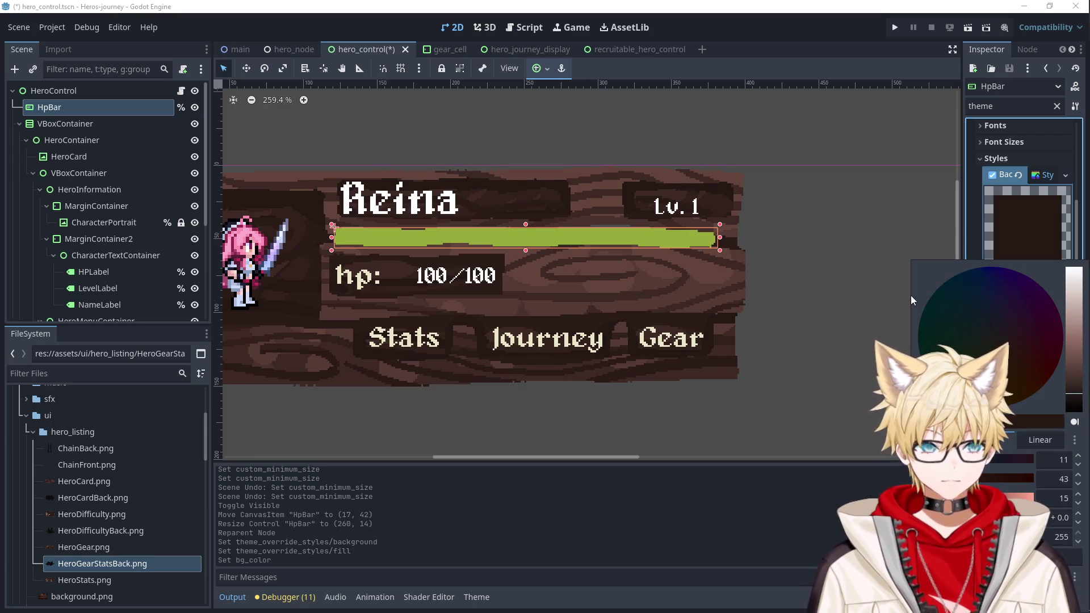
left_click(884, 291)
Test the bar at value 50, revert it to the full 100, and run the game.
scroll(980, 243, "up", 3)
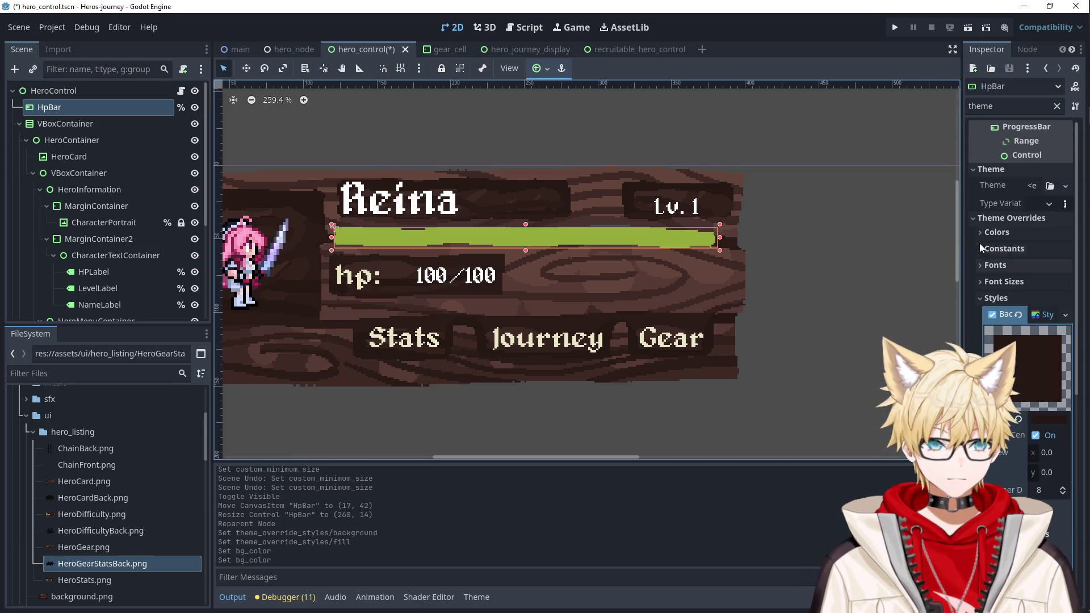
left_click(1057, 106)
left_click(1040, 280)
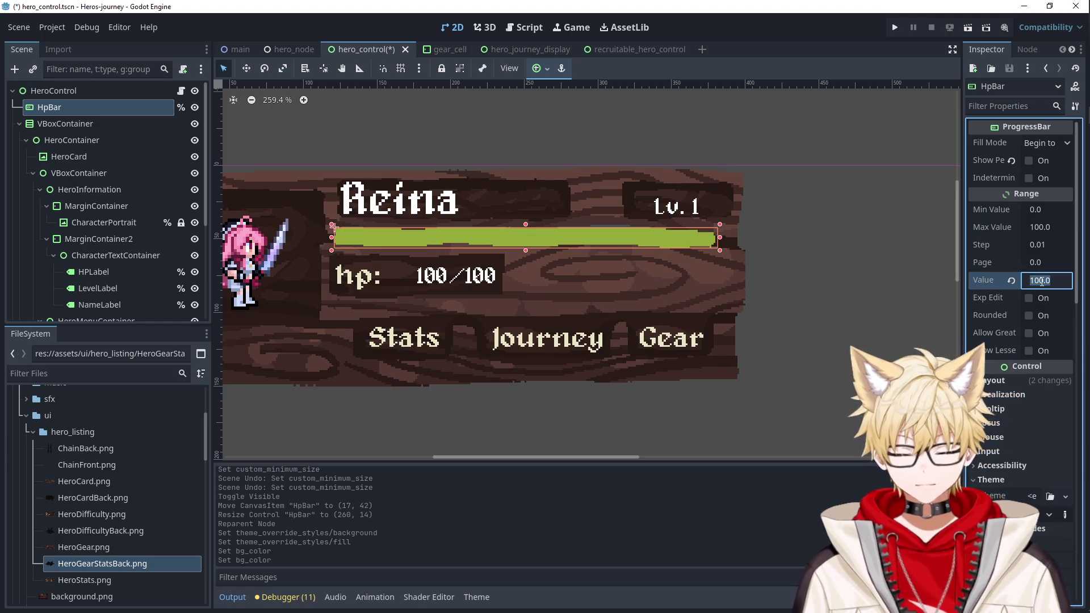
type("50")
key("Return")
left_click(887, 267)
key("ctrl+z")
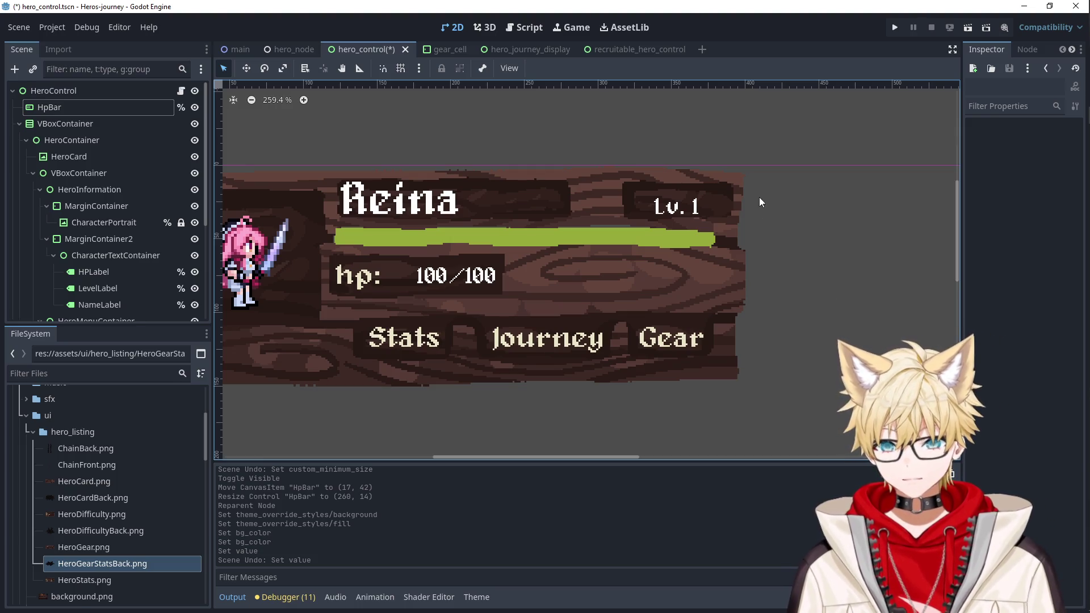
left_click(895, 27)
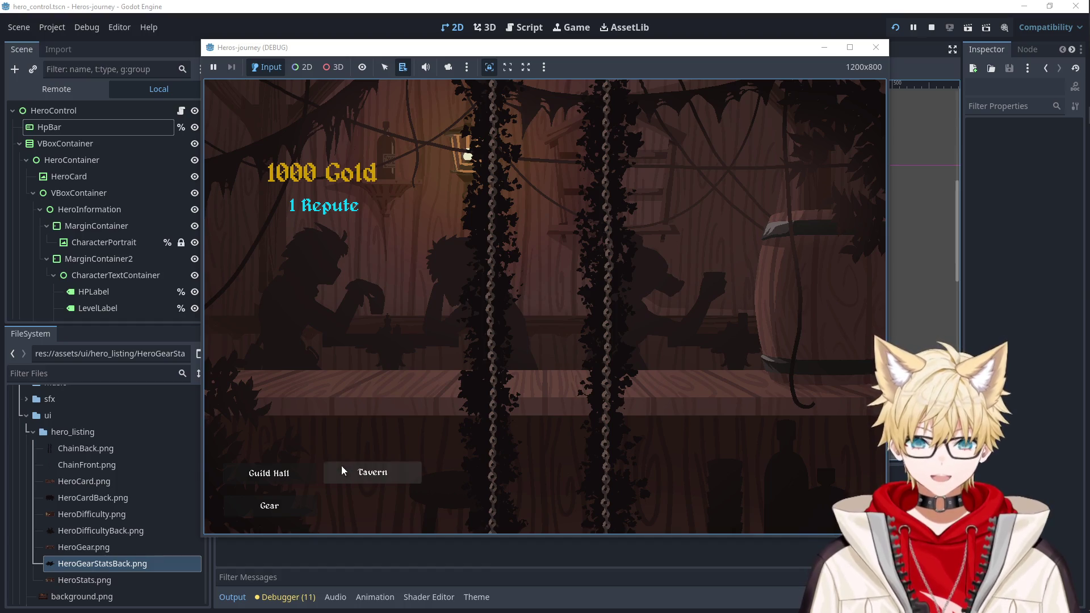
Recruit Myriil and Reina from the tavern in the running game.
left_click(349, 471)
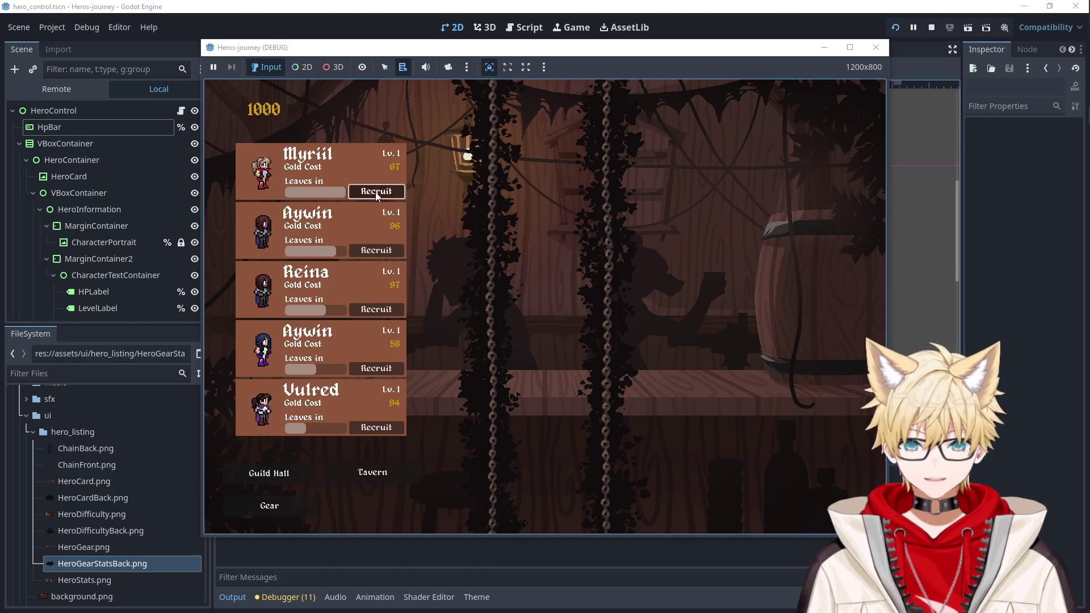
left_click(375, 190)
left_click(376, 250)
Toggle Reina's gear, stats and journey panels, then stop the running game.
left_click(629, 232)
left_click(527, 233)
left_click(627, 233)
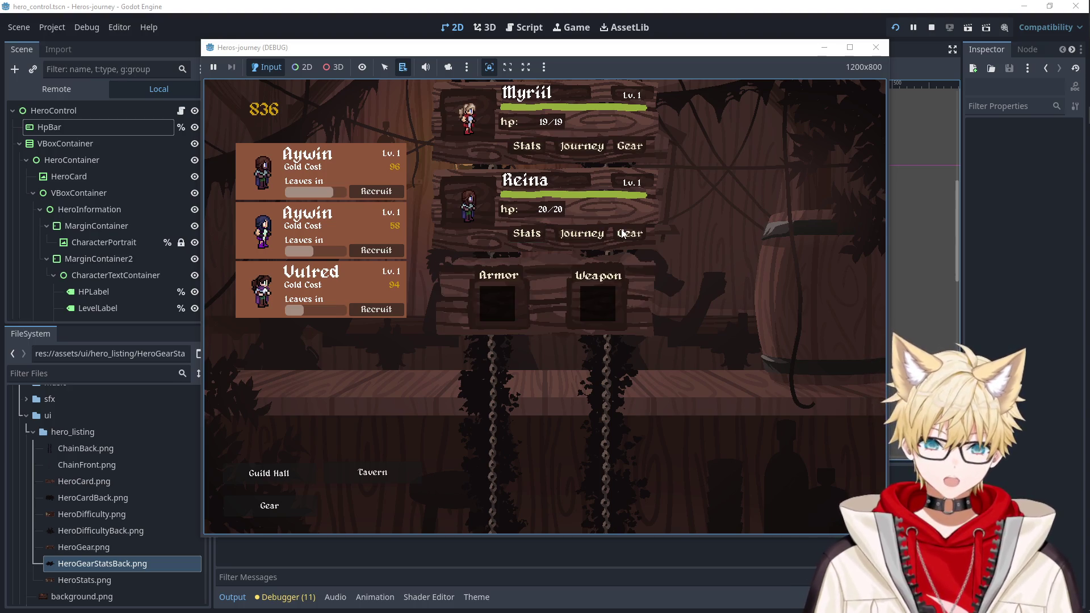
left_click(528, 237)
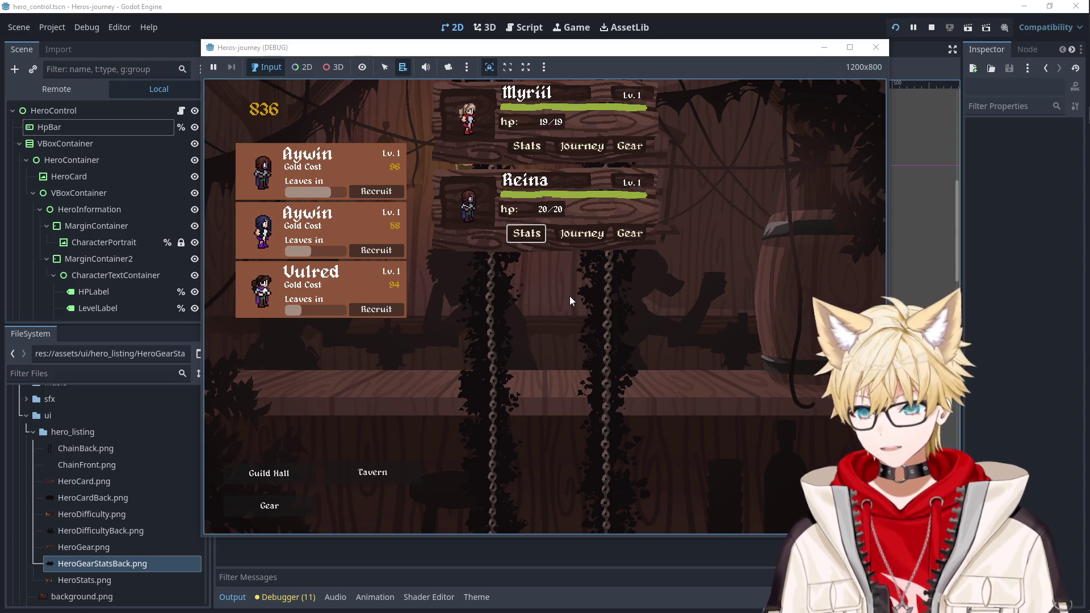
left_click(527, 236)
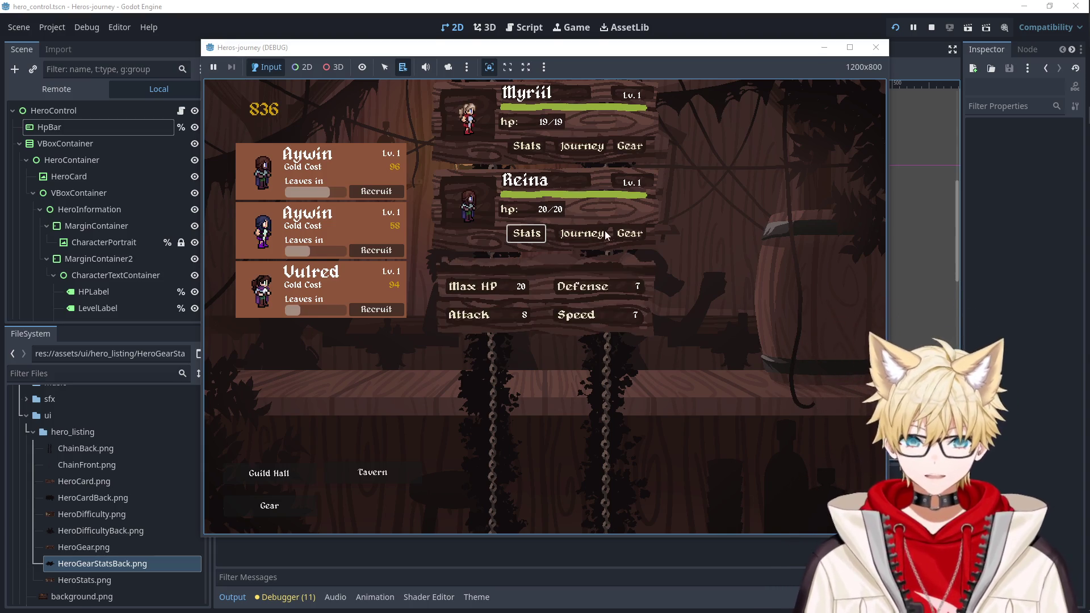
left_click(625, 233)
left_click(592, 237)
left_click(636, 239)
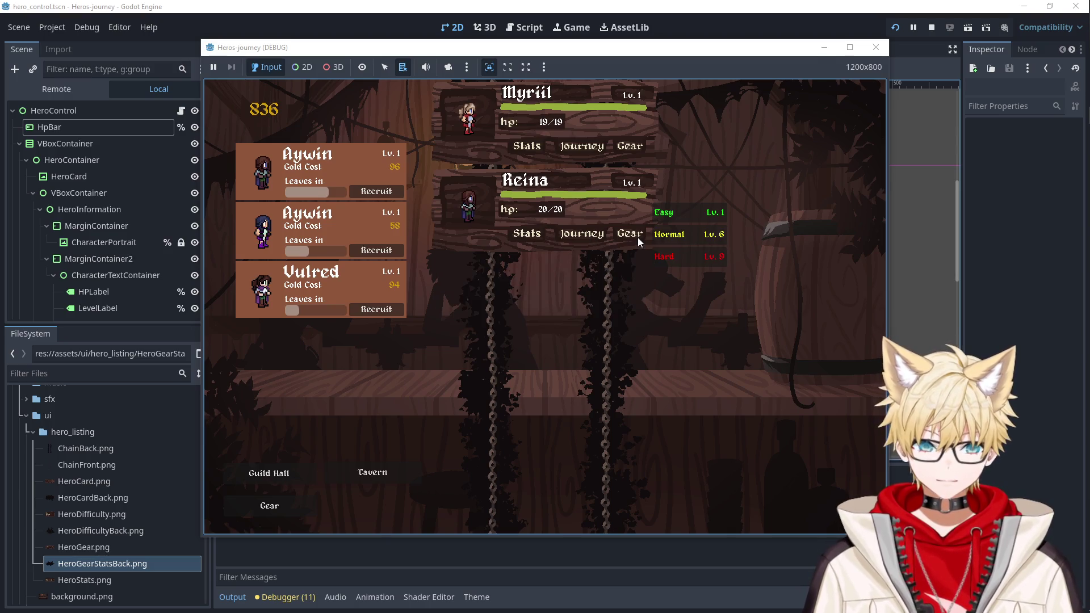
left_click(876, 48)
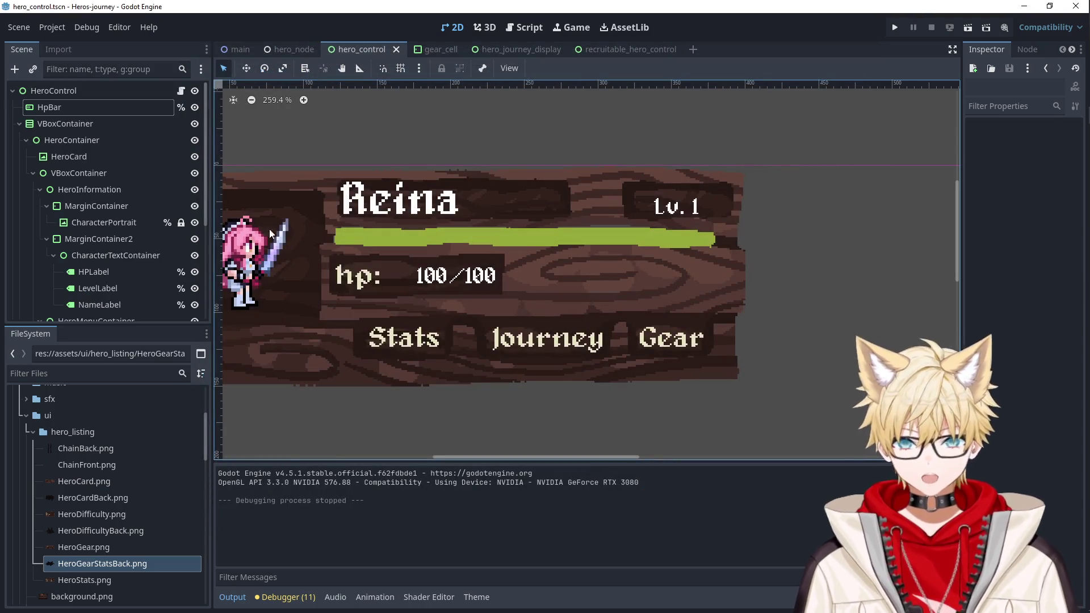
In Git Bash, check git status and stage all changes with git add.
left_click(26, 140)
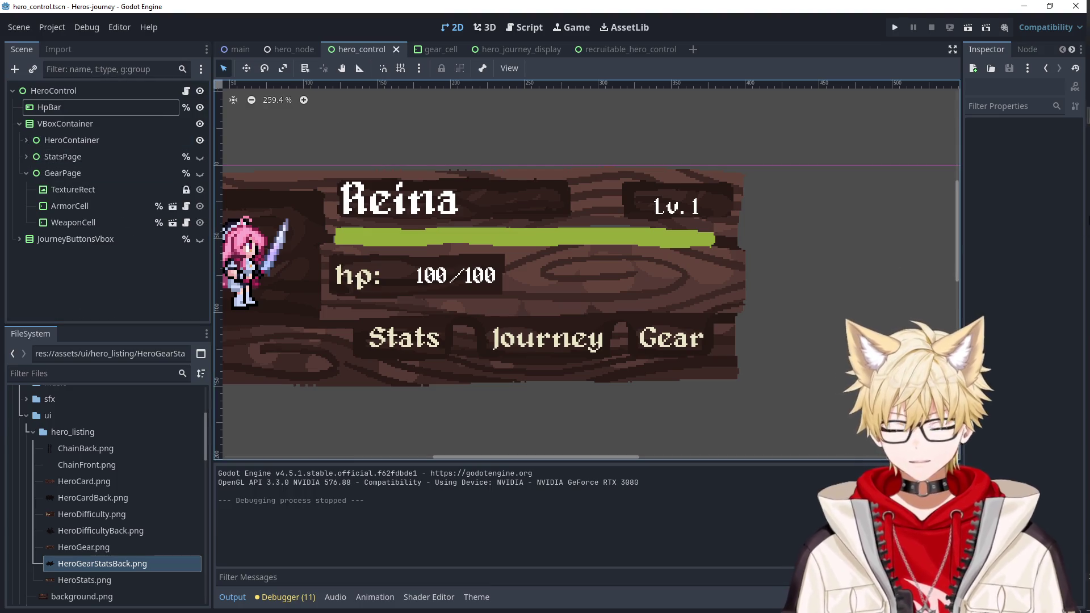
mouse_move(1077, 226)
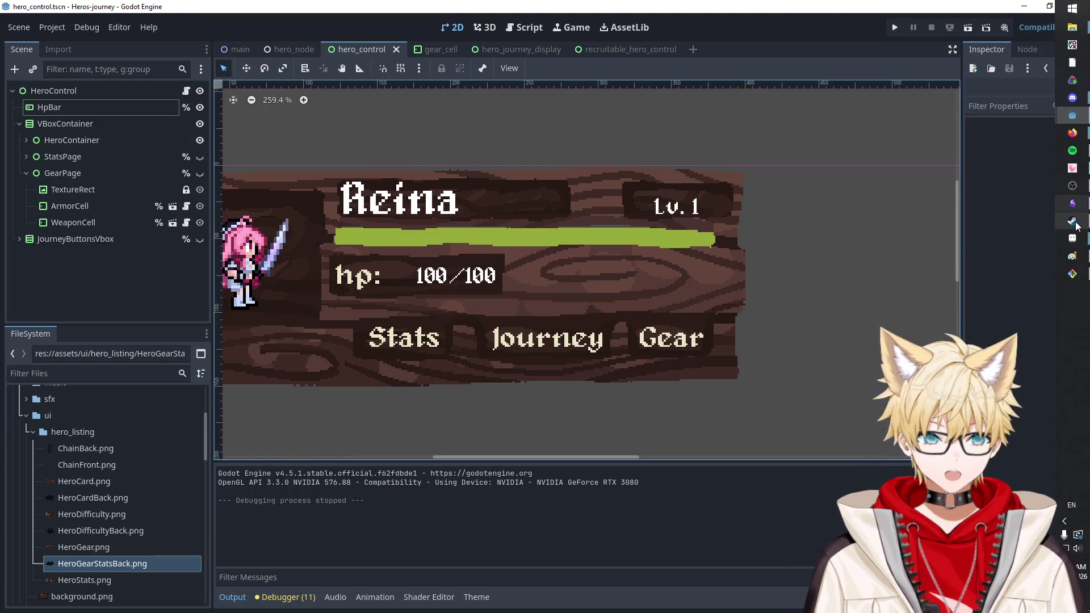
left_click(1072, 274)
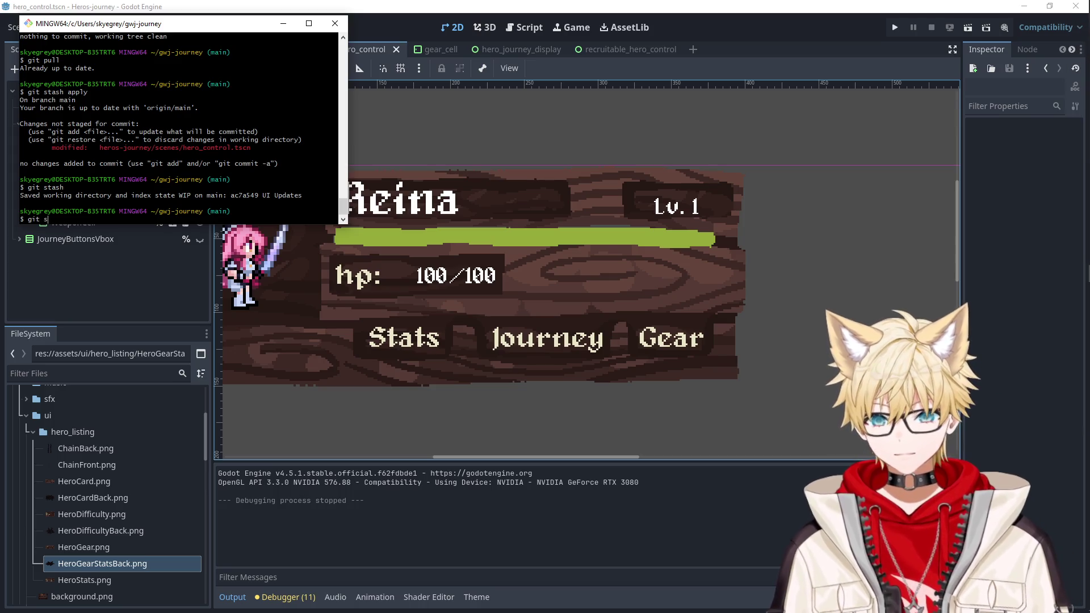
type("tatus")
key("Return")
type("git add .")
key("Return")
Commit with the message 'Stretched ui' and push to the remote.
type("git com")
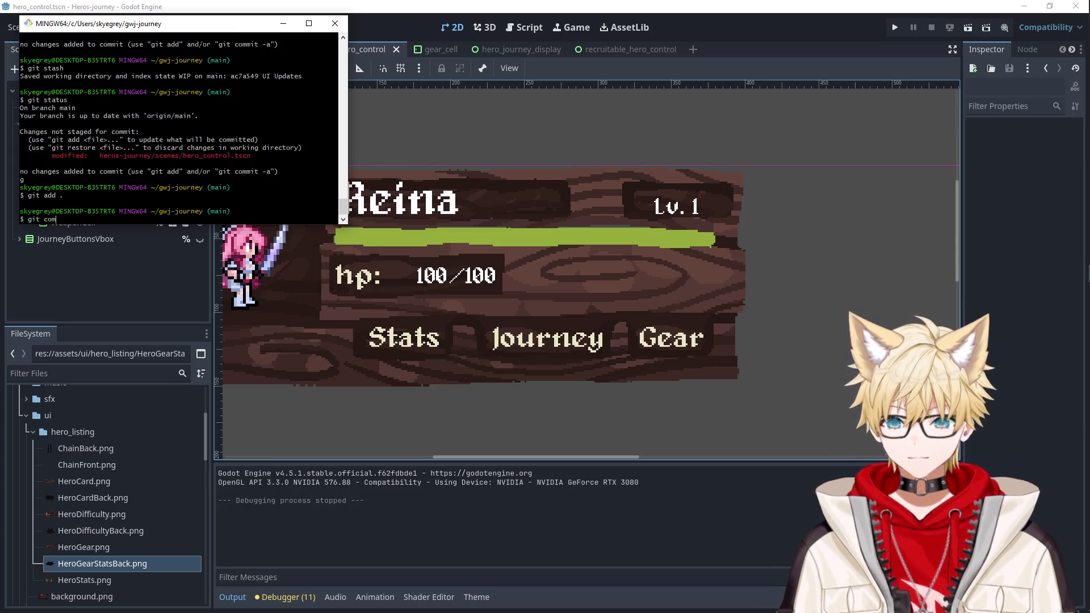
type("Str")
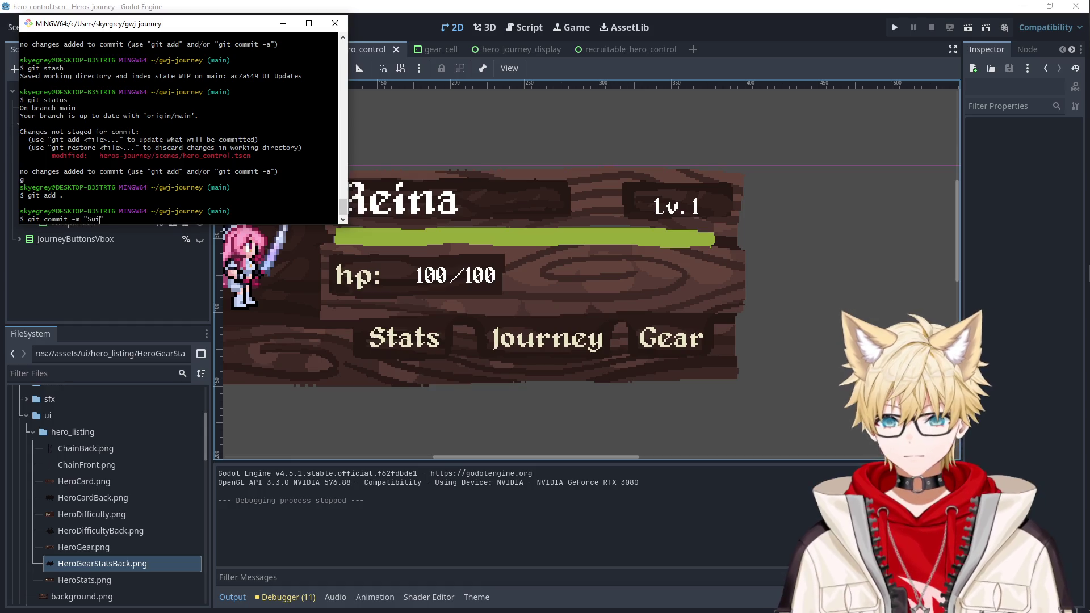
type("etched ")
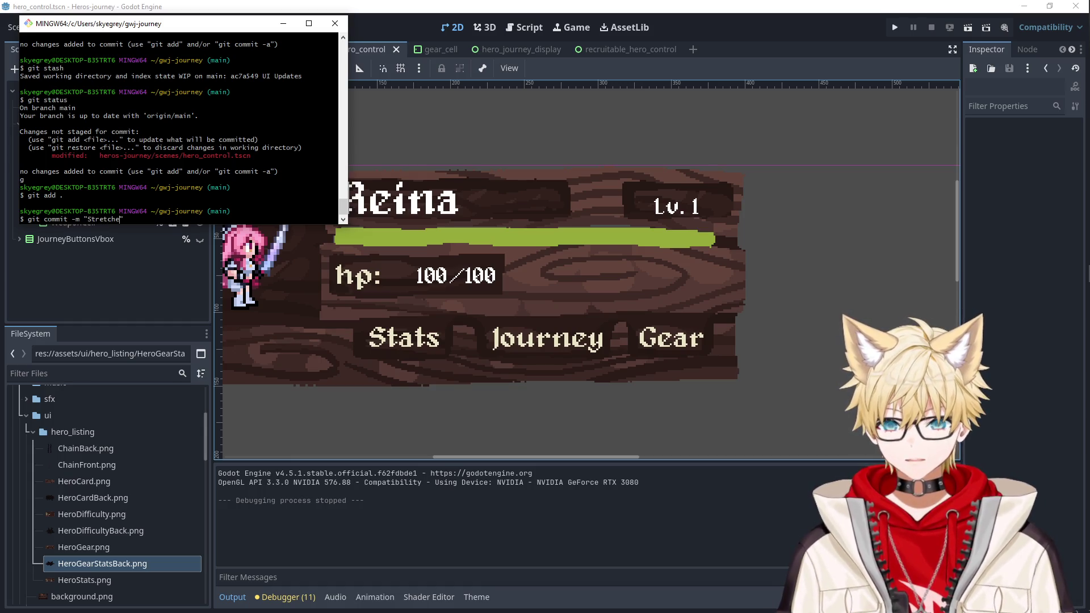
type("ui")
key("Return")
type("git push")
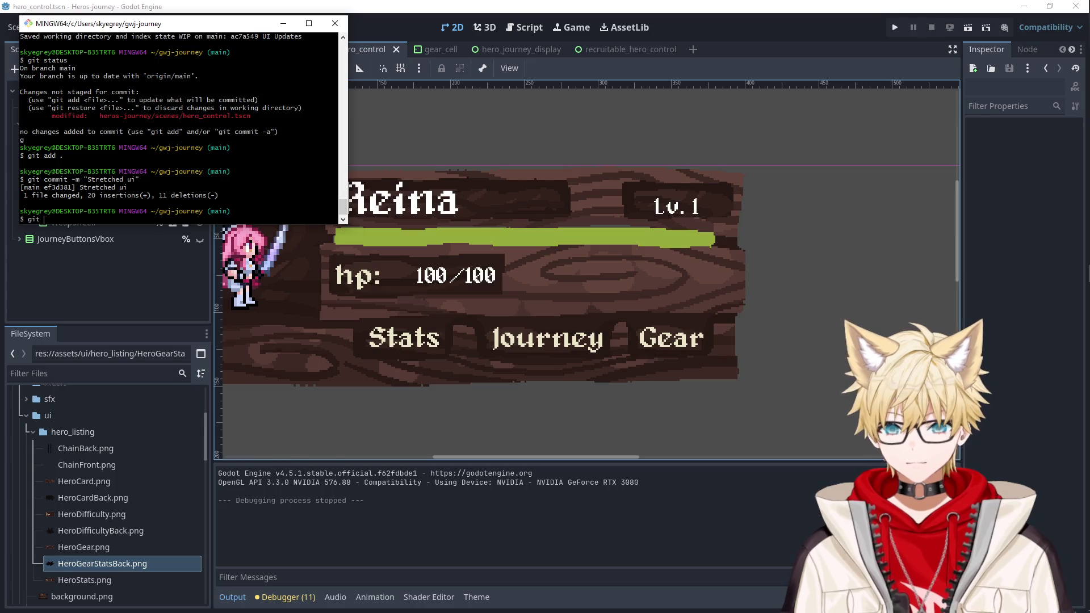
key("Return")
left_click(423, 152)
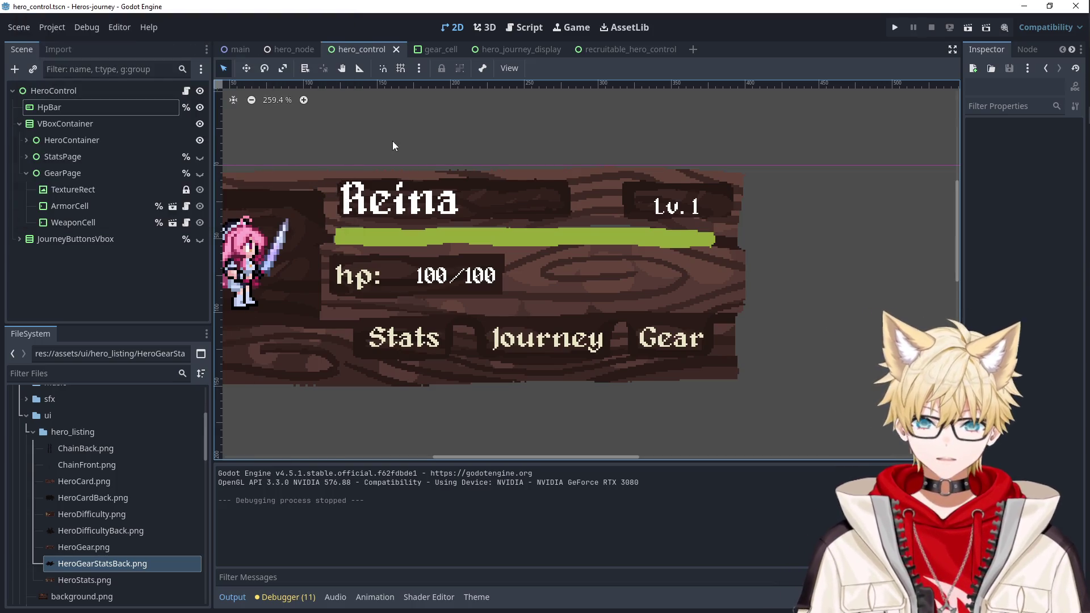
Switch to the main scene tab and briefly view the project to-do notes.
scroll(394, 142, "down", 2)
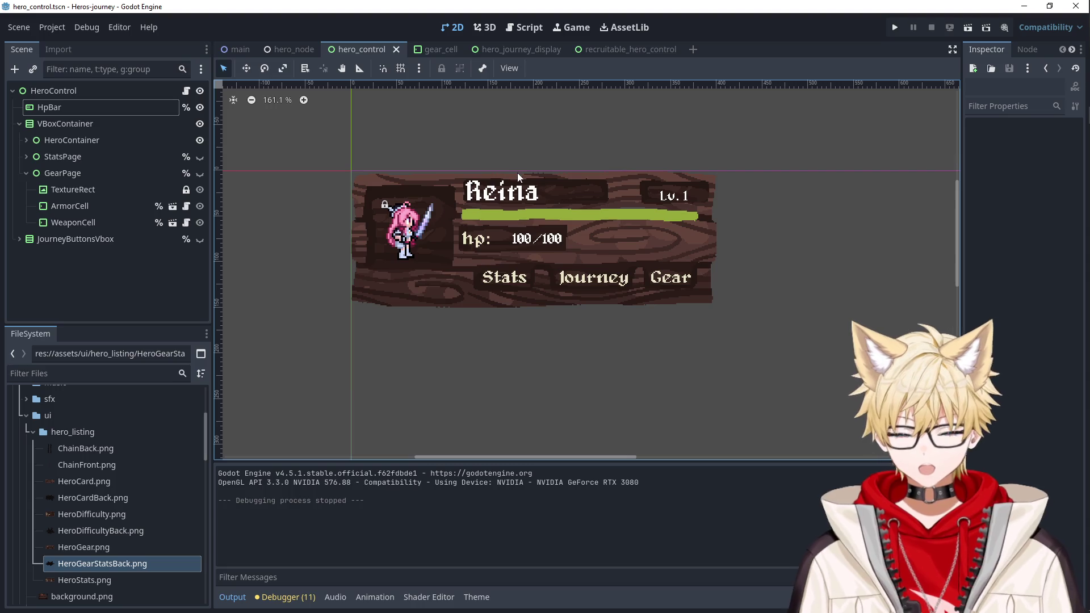
left_click(301, 49)
left_click(239, 49)
scroll(437, 284, "up", 2)
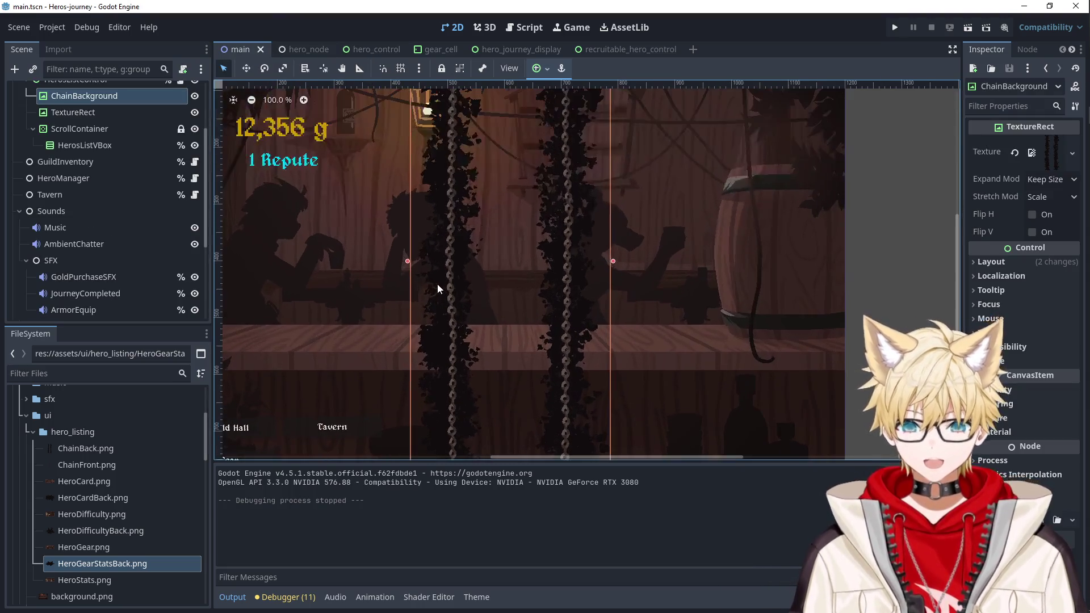
left_click(1072, 204)
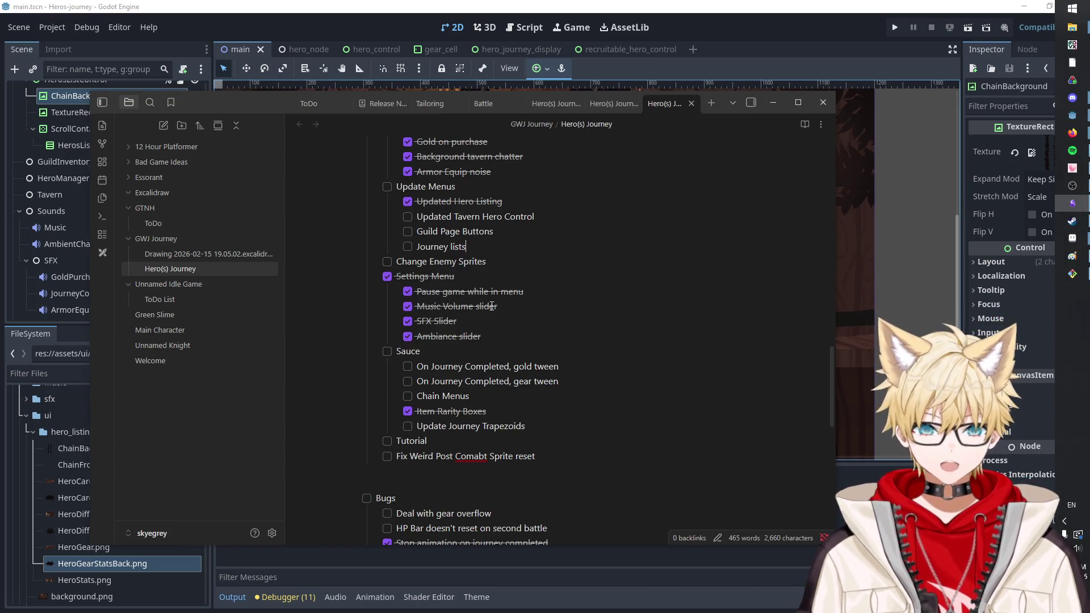
left_click(783, 108)
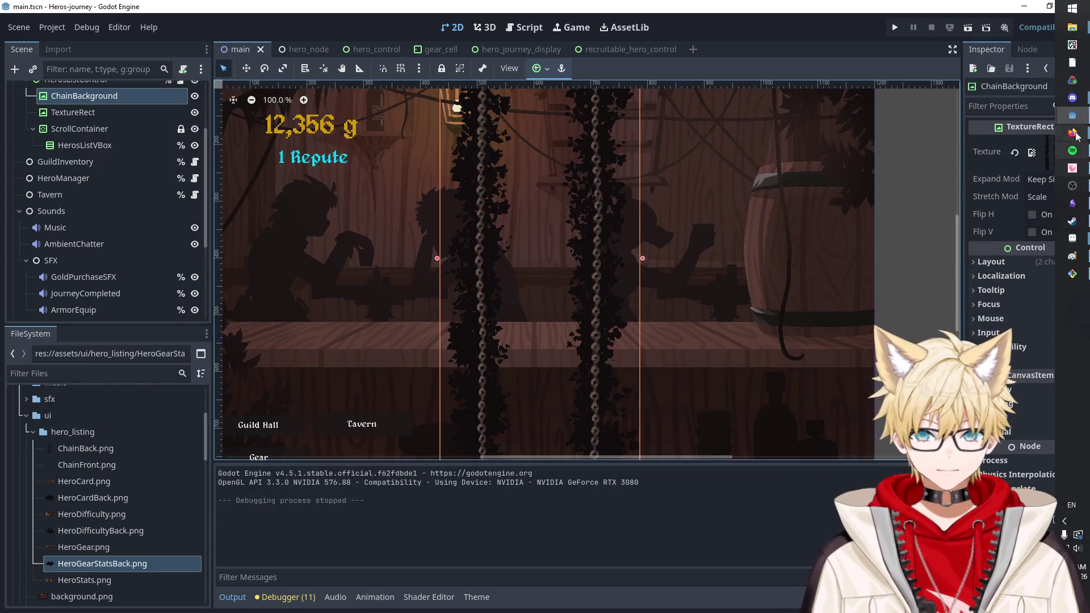
left_click(1072, 97)
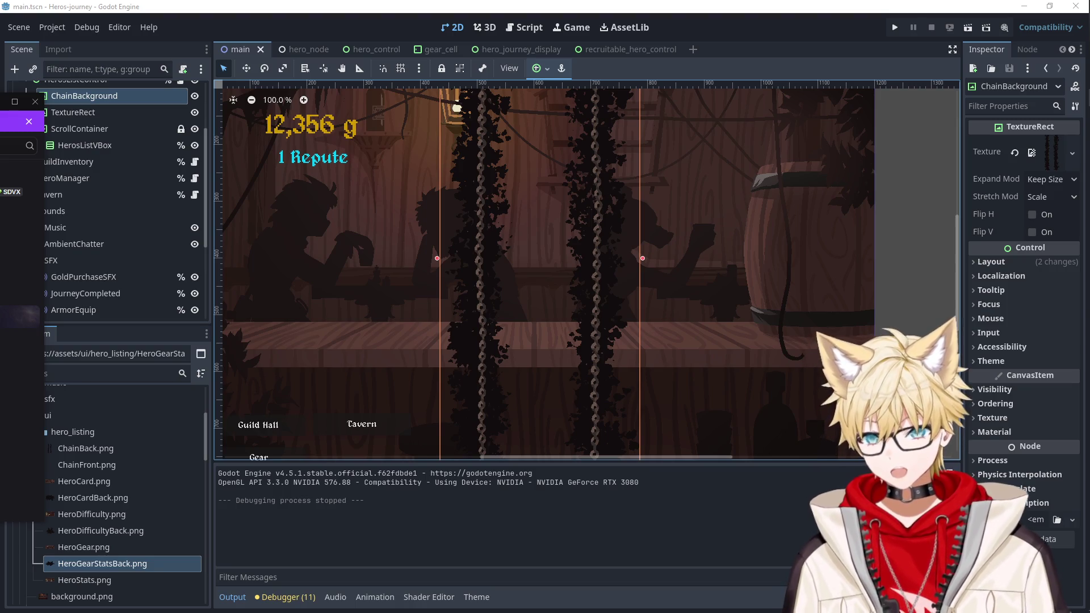
mouse_move(1084, 134)
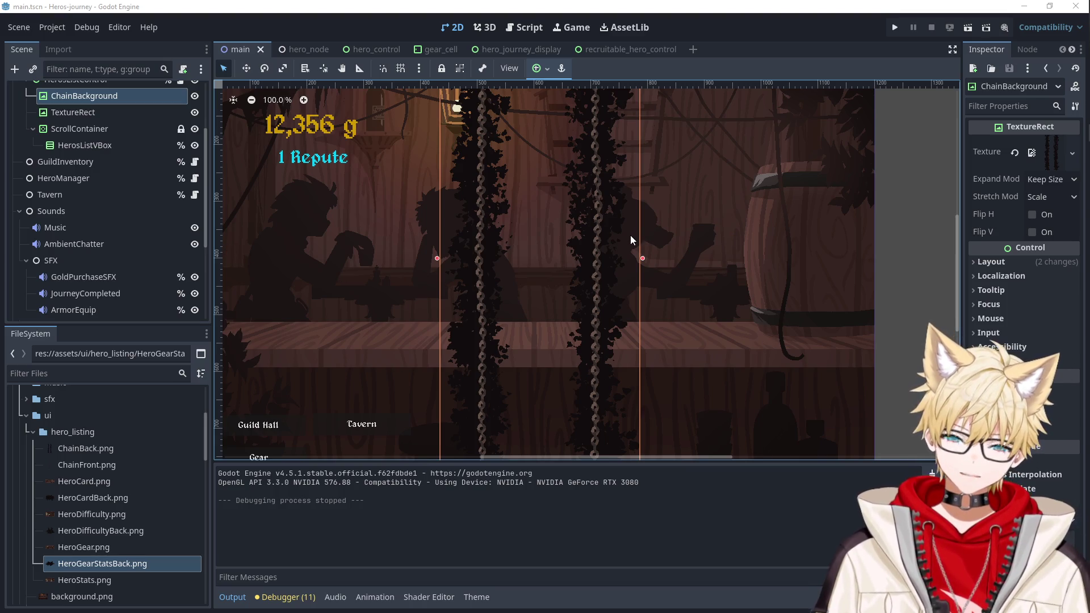
scroll(661, 245, "down", 4)
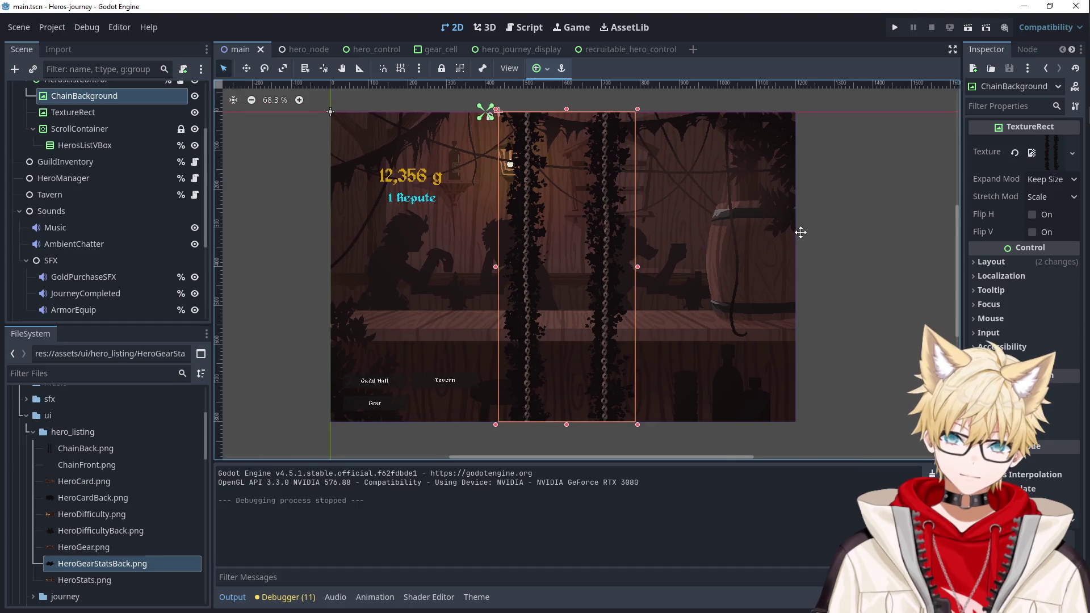
Expand JourneyDisplay, filter FileSystem by 'journey' and open hero_journey_display.tscn.
left_click_drag(826, 223, 764, 249)
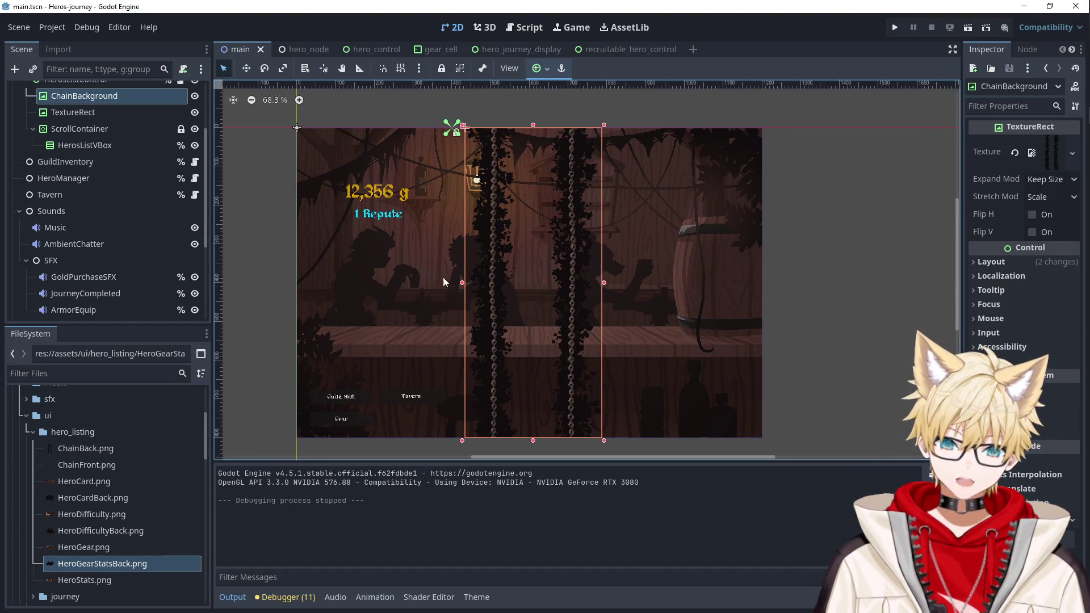
scroll(131, 240, "up", 3)
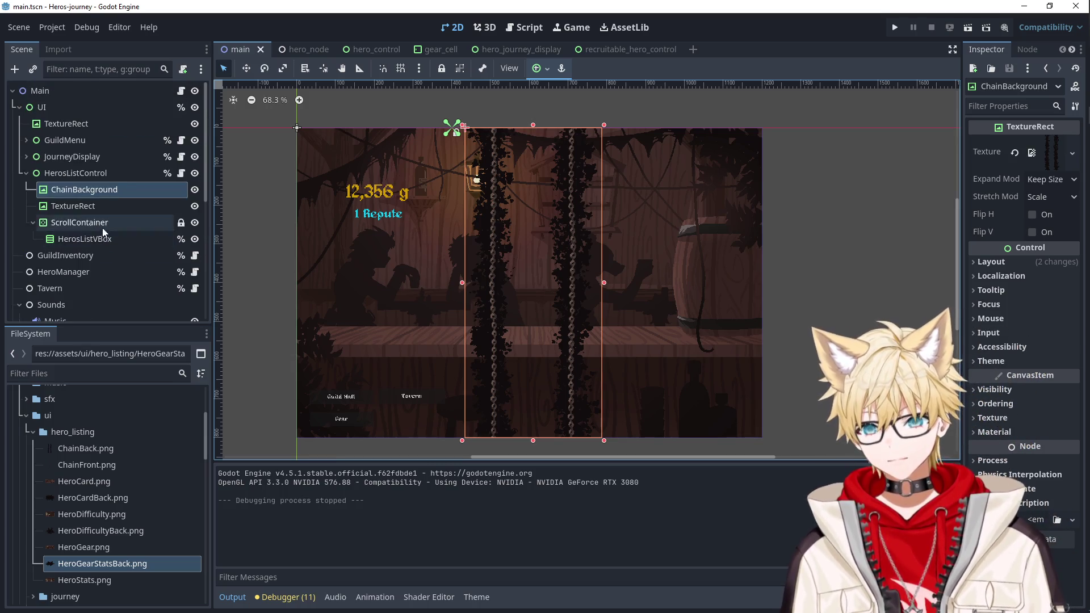
left_click(26, 157)
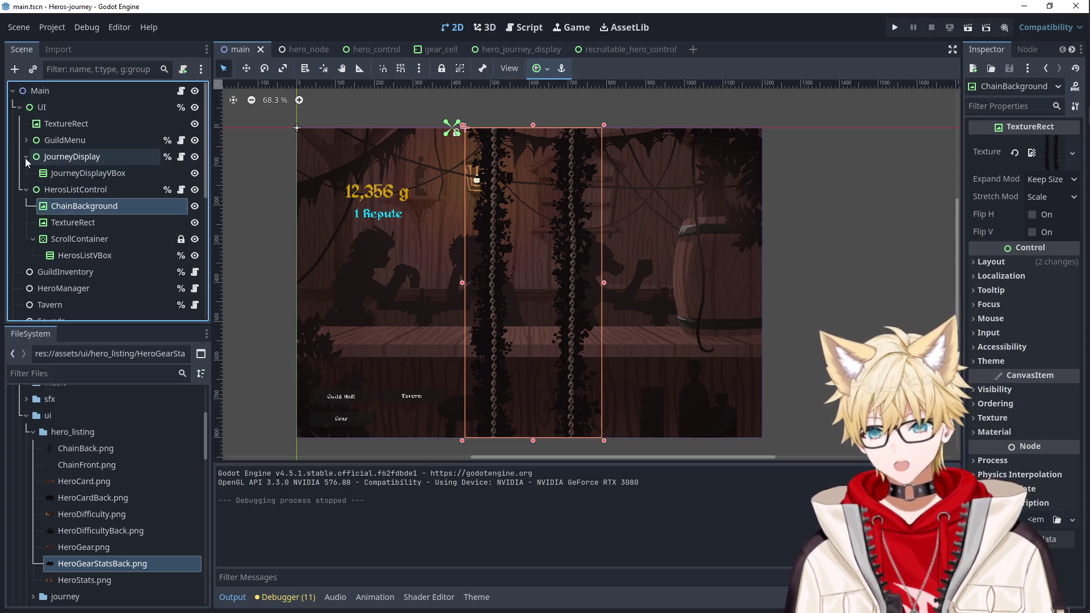
left_click(71, 370)
type("journey")
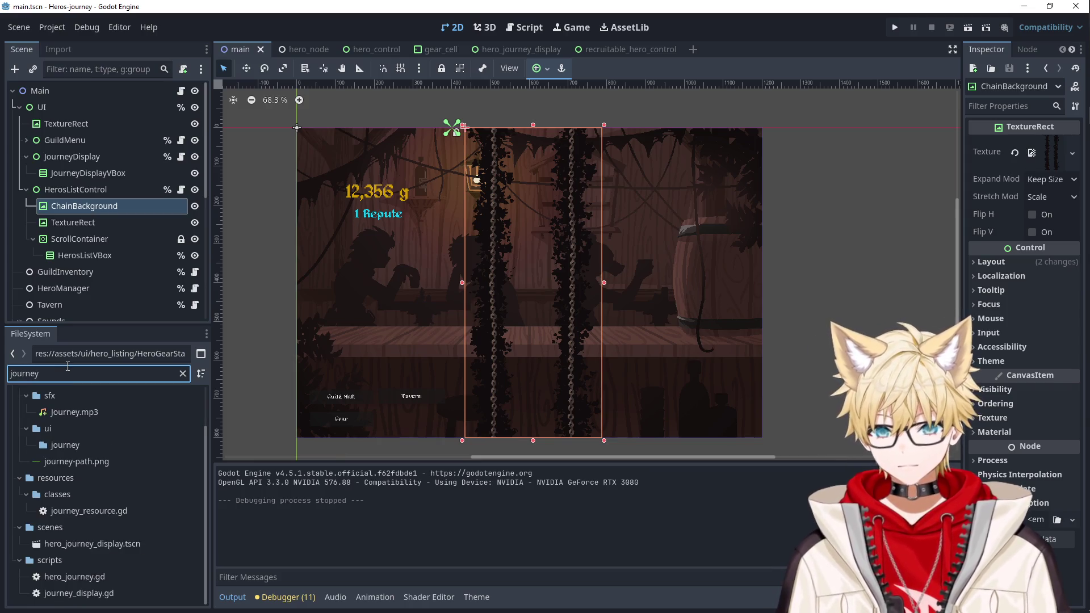
double_click(92, 542)
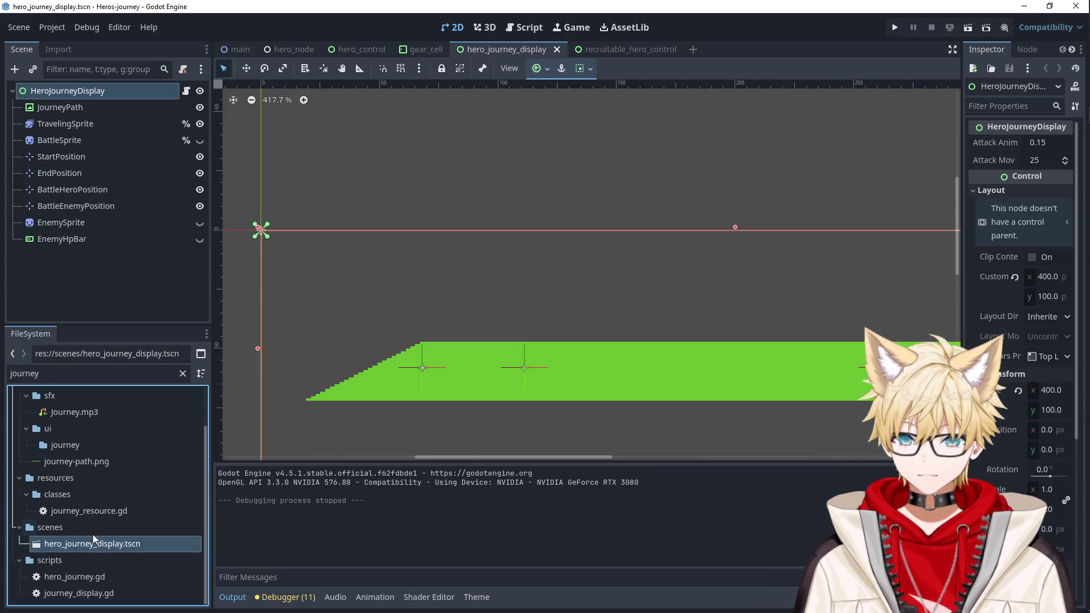
Open hero_journey.gd and insert blank lines after the export variables.
left_click(185, 92)
scroll(539, 262, "up", 10)
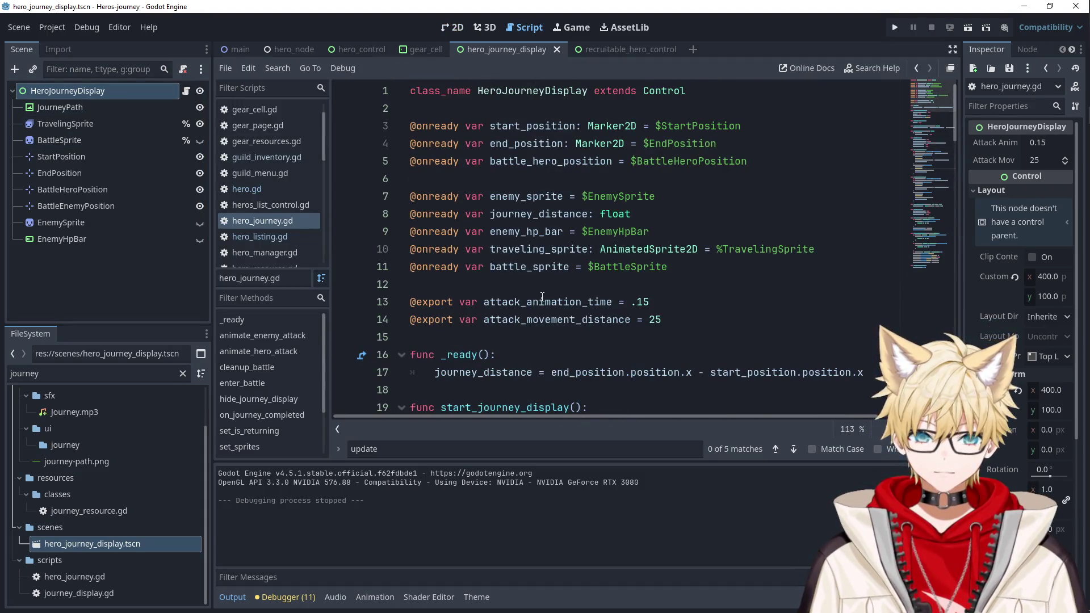
scroll(568, 325, "down", 4)
scroll(624, 323, "up", 4)
left_click(695, 320)
key("Return")
key("Return")
type("@export var")
key("BackSpace")
key("BackSpace")
key("BackSpace")
scroll(66, 470, "up", 2)
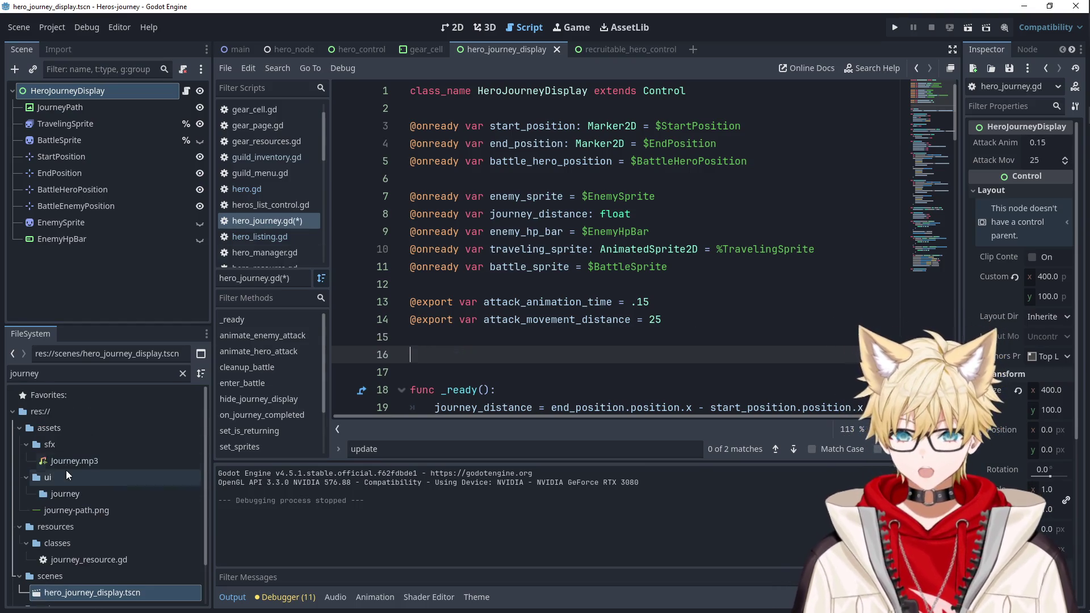
Clear the file filter and show the journey folder's images in the FileSystem dock.
left_click(24, 445)
left_click(25, 459)
left_click(26, 461)
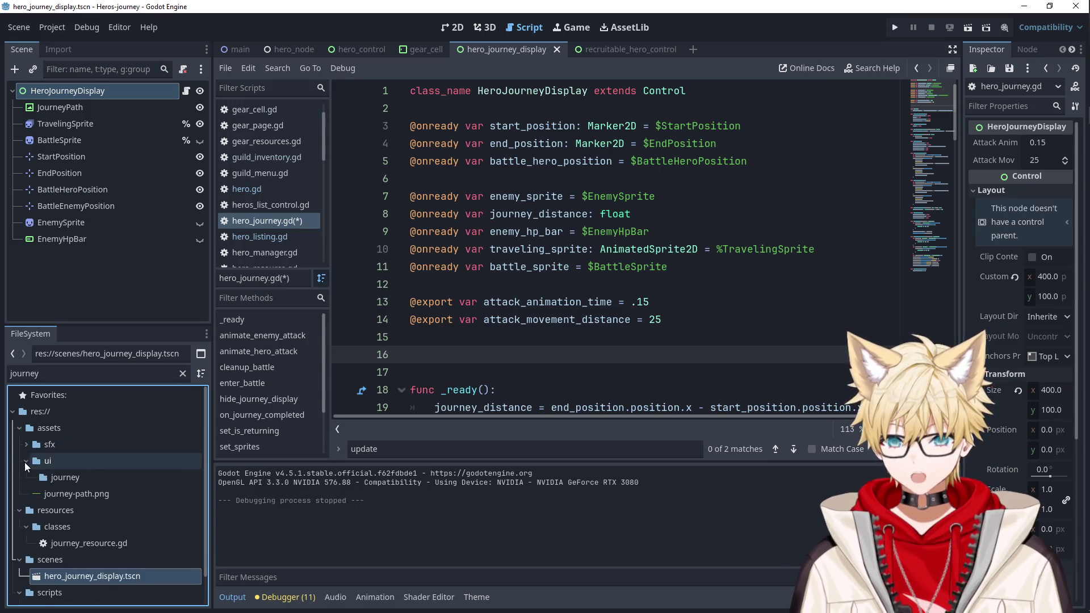
left_click(53, 478)
left_click(183, 373)
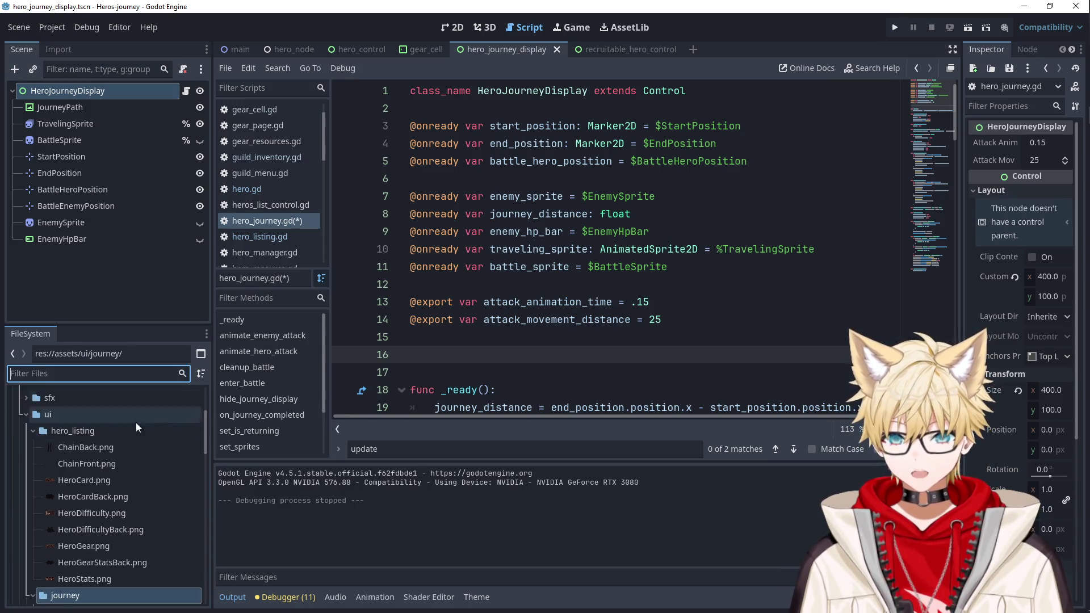
left_click(32, 431)
scroll(38, 448, "down", 1)
Drop the six journey PNGs, CaveBack through PlainsFront, into the script as preload constants.
left_click(88, 452)
left_click(80, 488, "ctrl")
left_click(76, 522, "ctrl")
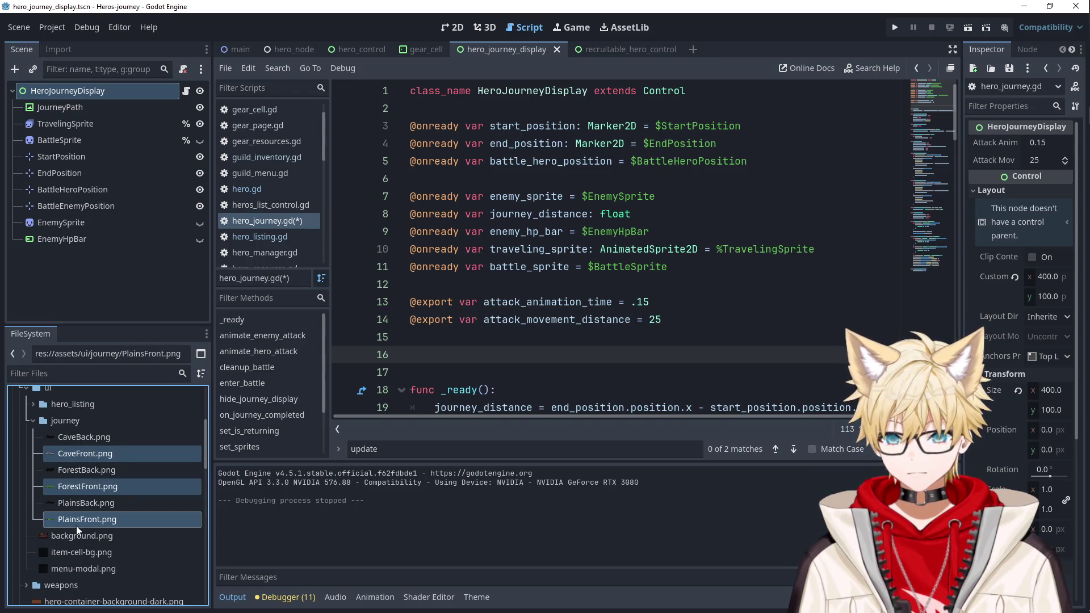
left_click(86, 442)
left_click(85, 471, "shift")
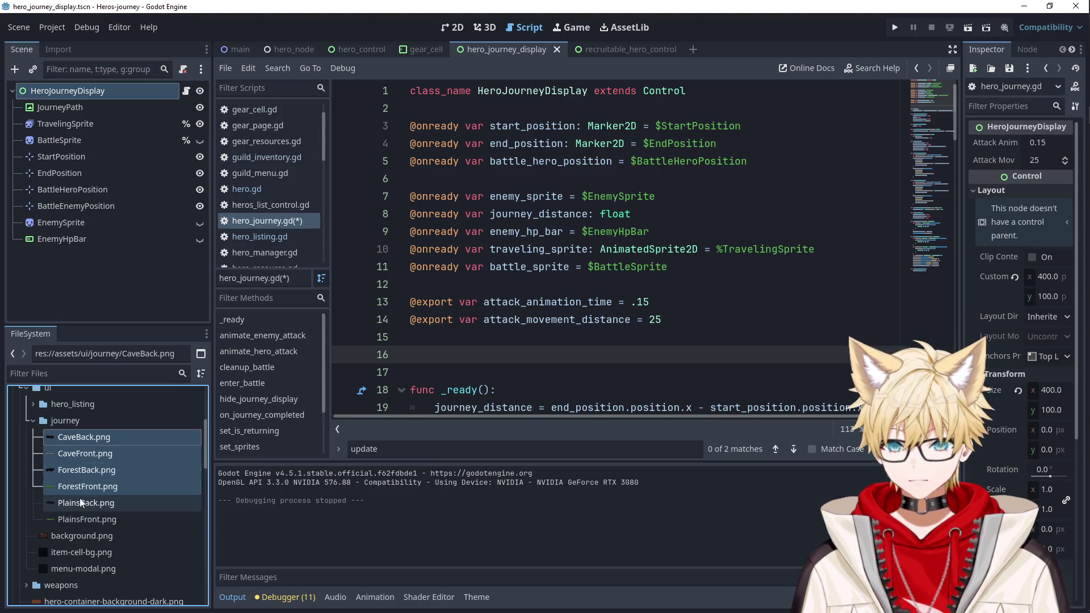
left_click(85, 519, "shift")
mouse_move(90, 492)
left_mouse_down()
mouse_move(397, 366)
mouse_move(550, 357)
left_mouse_up()
scroll(550, 357, "down", 3)
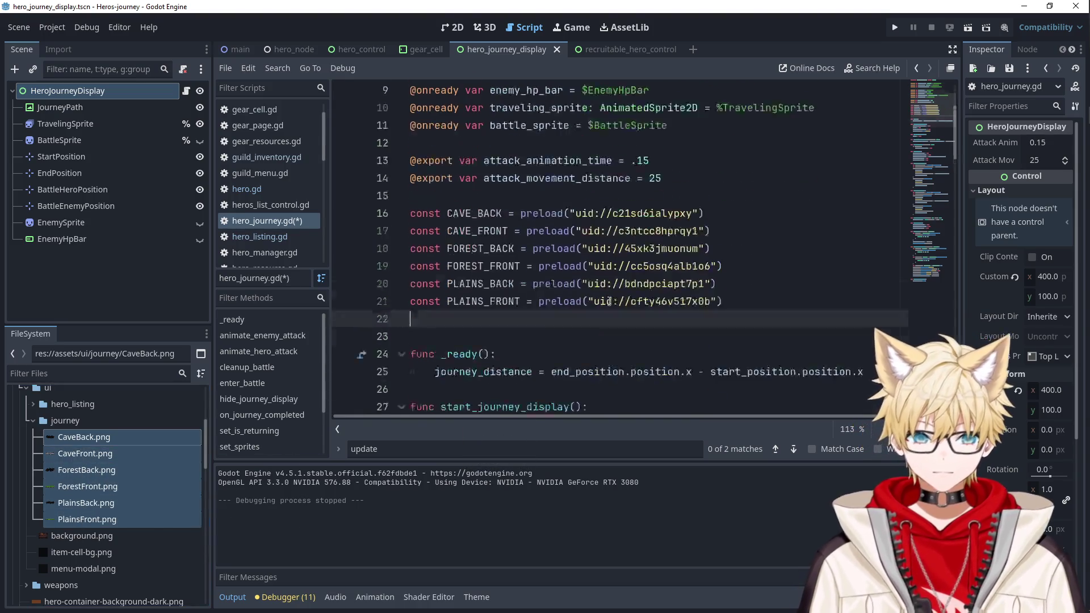
Return to the journey scene's layout and select the StartPosition marker.
left_click(445, 28)
scroll(591, 340, "down", 1)
scroll(397, 256, "up", 1)
left_click(121, 115)
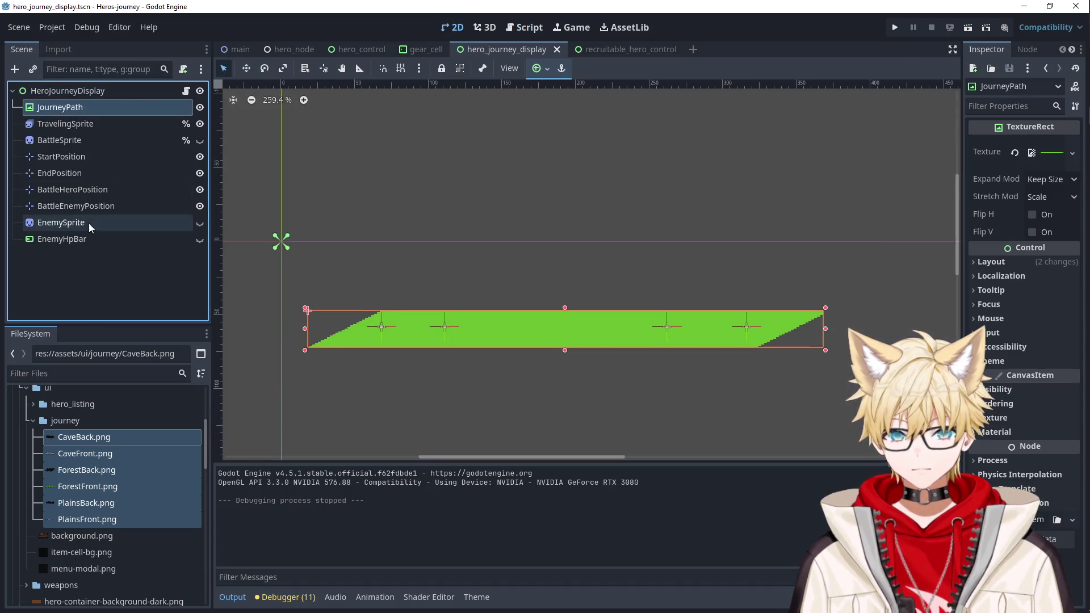
Check the marker and sprite nodes, then give JourneyPath the CaveFront.png texture.
left_click(86, 157)
left_click(83, 206)
left_click(80, 221)
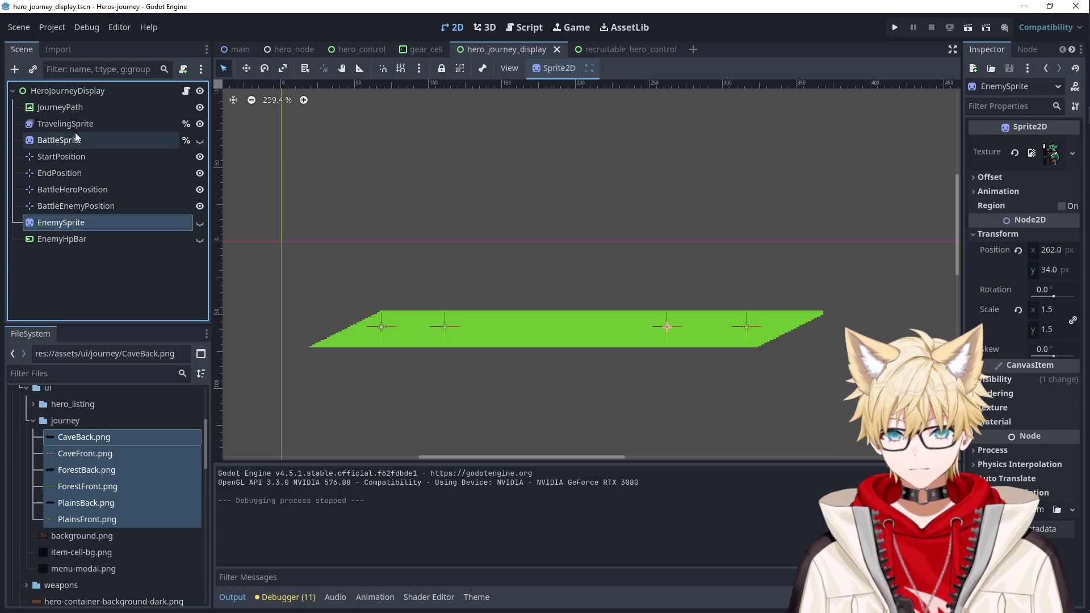
left_click(74, 128)
left_click(64, 107)
left_click_drag(79, 453, 80, 107)
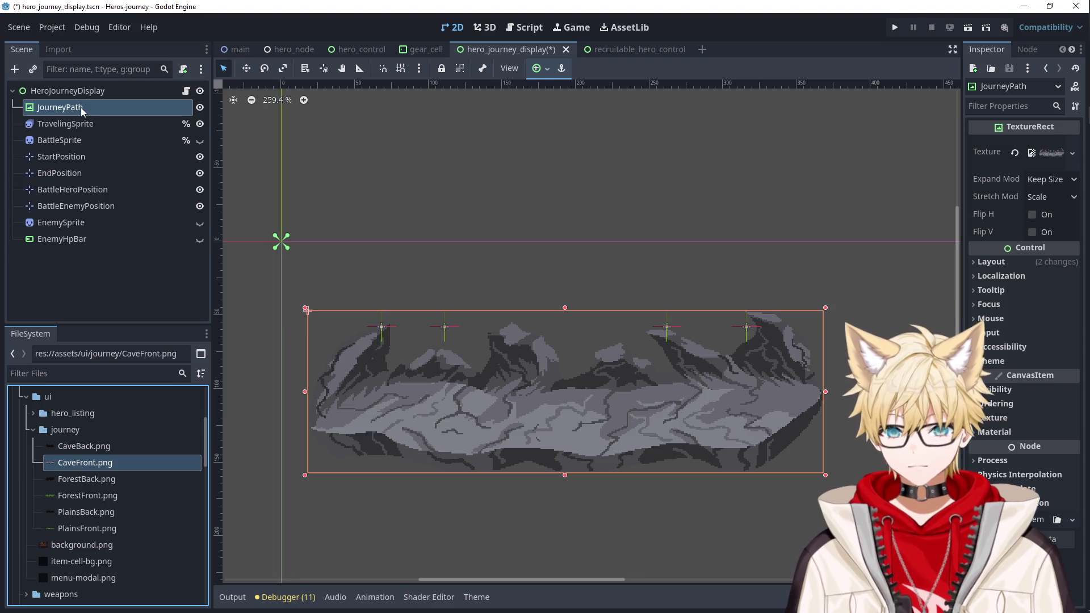
Move the cave path about 57 px up over the position markers.
left_click_drag(545, 430, 543, 343)
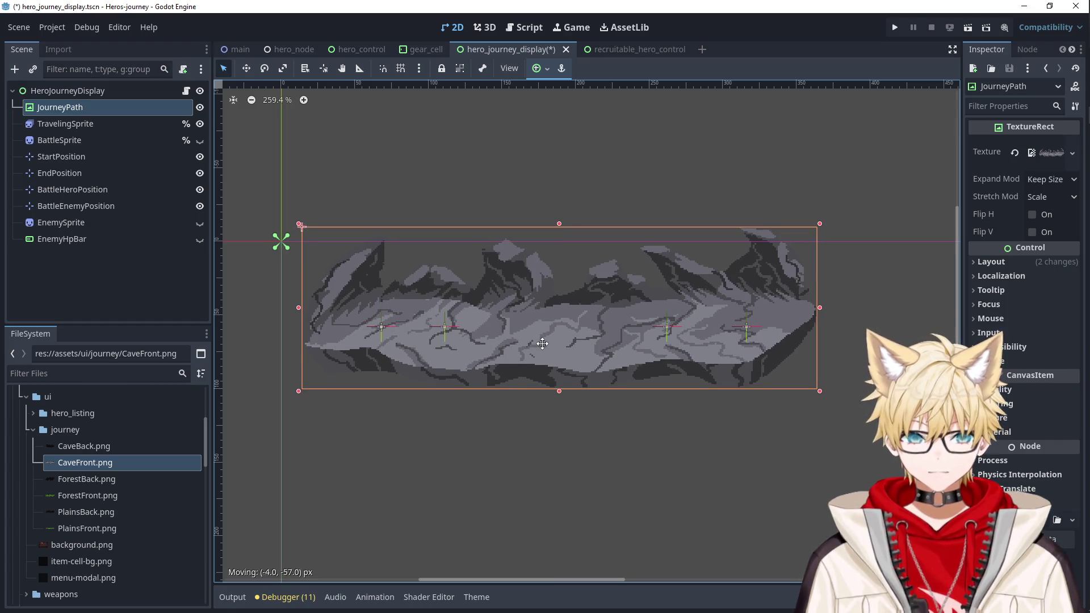
left_click_drag(543, 344, 547, 344)
left_click(472, 165)
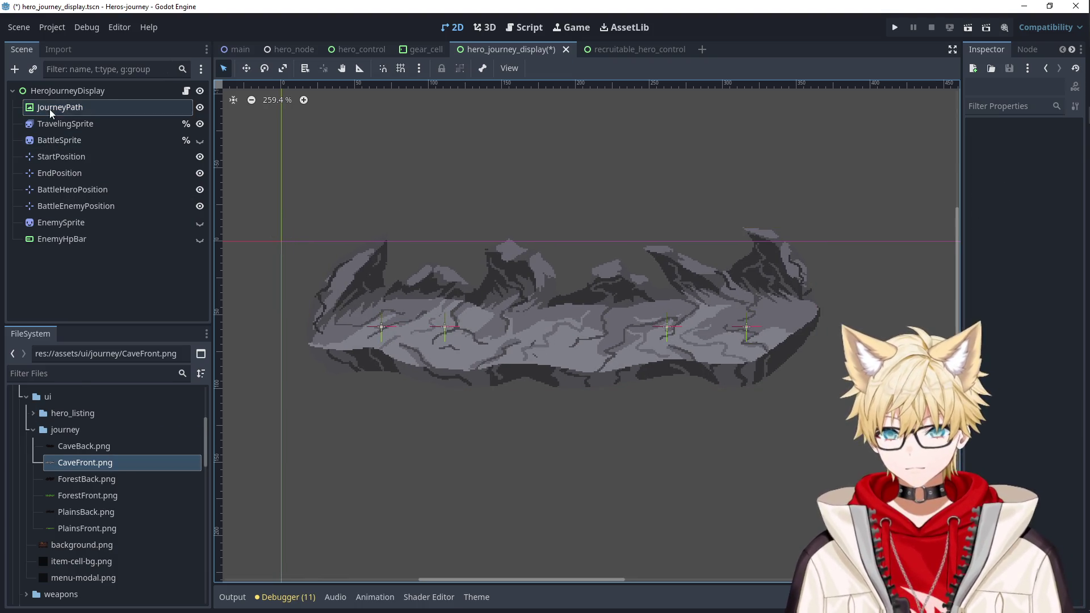
right_click(60, 92)
Add a TextureRect child to HeroJourneyDisplay, placed just below JourneyPath.
left_click(84, 117)
type("J")
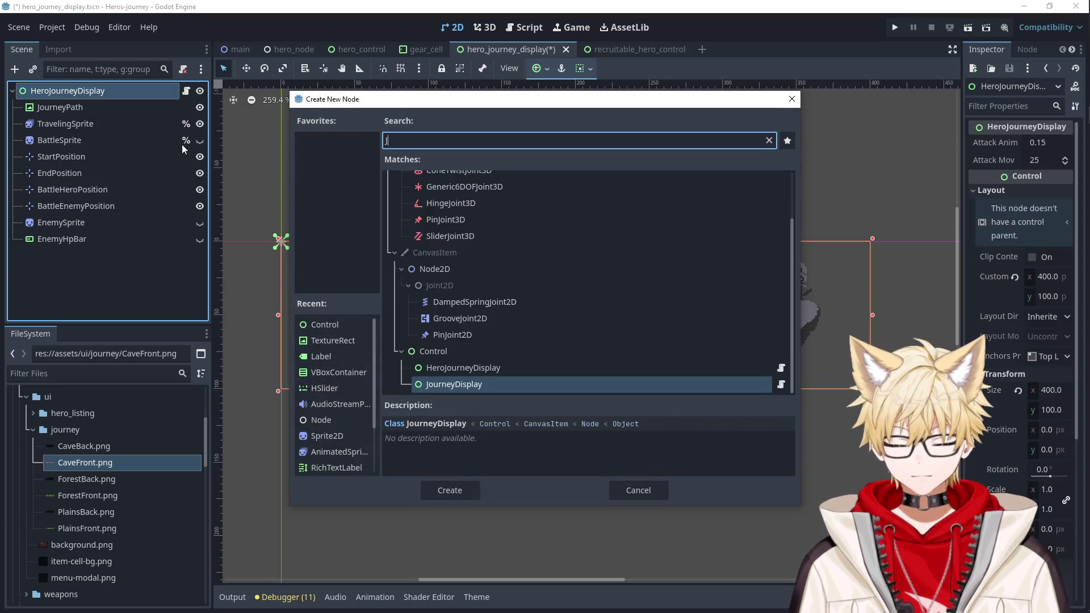
type("ourneyPathBackground")
key("ctrl+a")
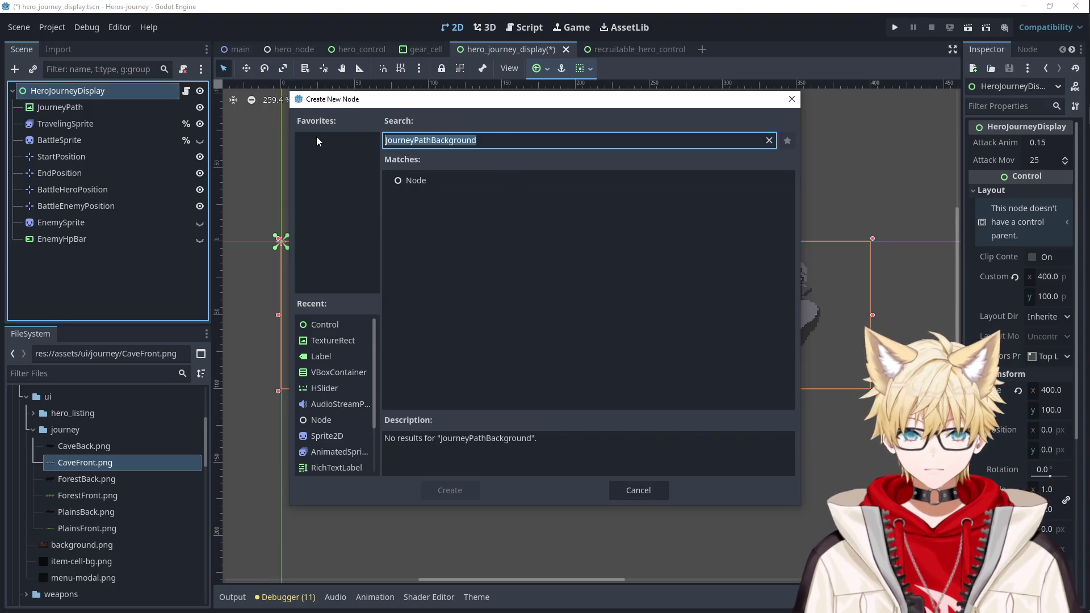
type("TextureRect")
key("Return")
left_click_drag(60, 255, 66, 116)
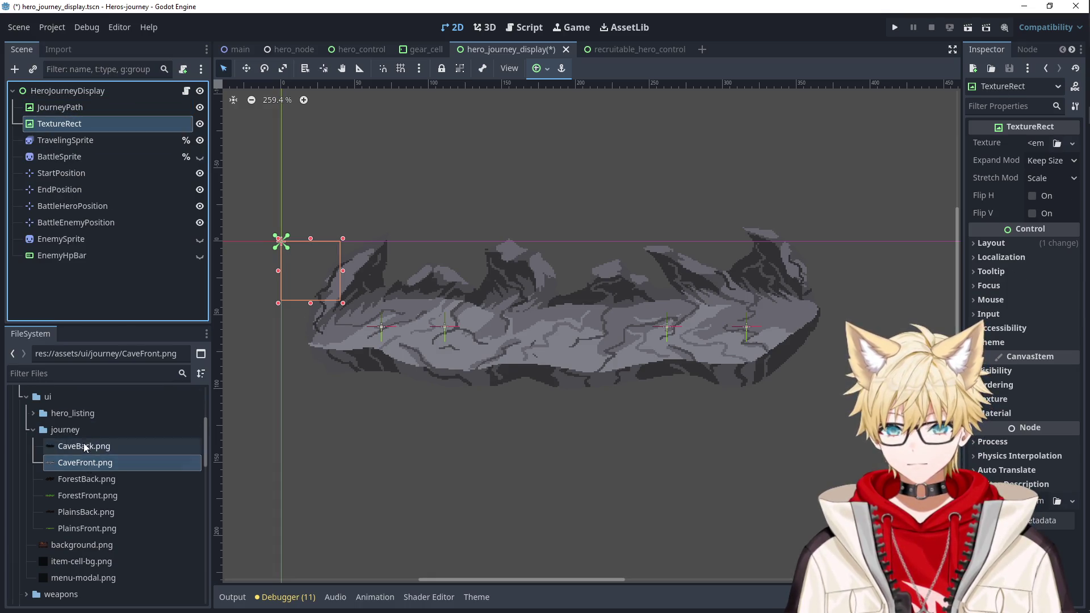
Give the new TextureRect the CaveBack.png texture.
left_click(82, 448)
mouse_move(82, 447)
left_mouse_down()
mouse_move(99, 379)
mouse_move(85, 126)
mouse_move(66, 102)
left_mouse_up()
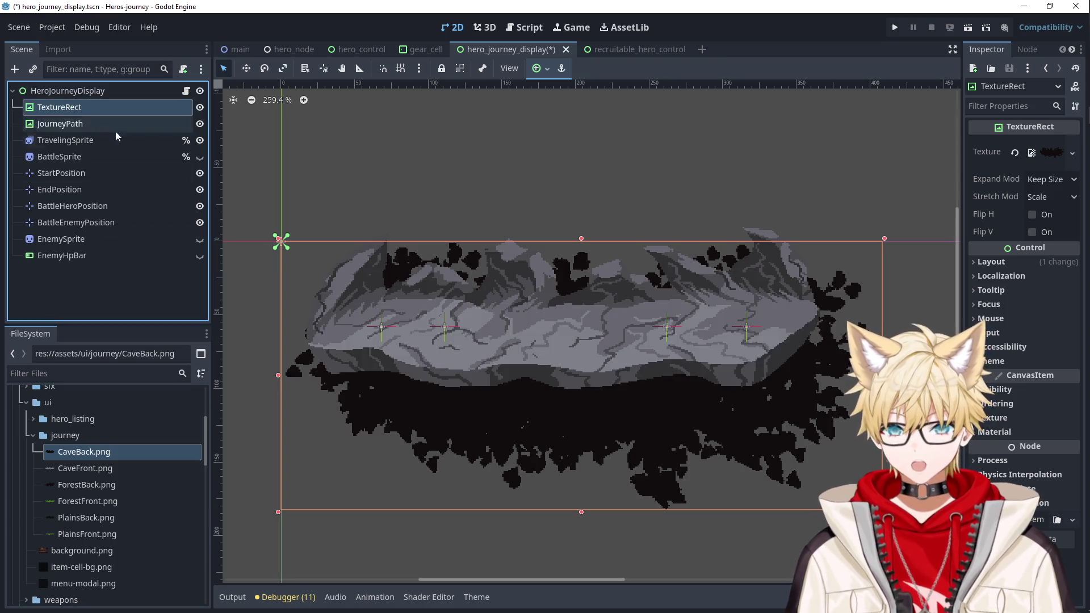
left_click(89, 124)
mouse_move(615, 319)
left_mouse_down()
mouse_move(605, 306)
mouse_move(616, 325)
left_mouse_up()
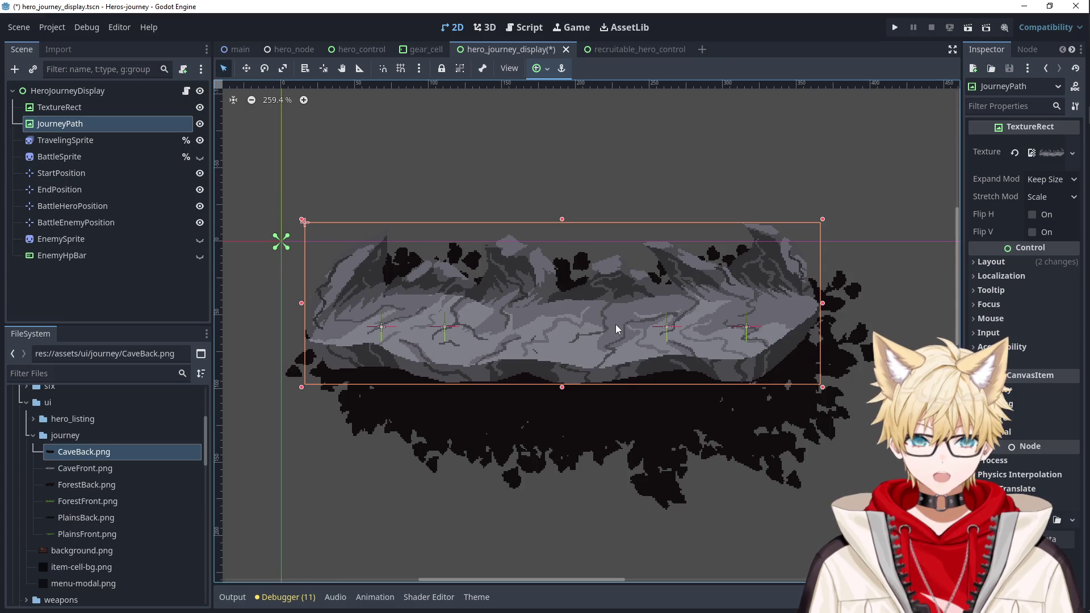
Shift the cave backdrop up and left and make the root display box taller.
left_click(113, 107)
left_click_drag(613, 451, 597, 409)
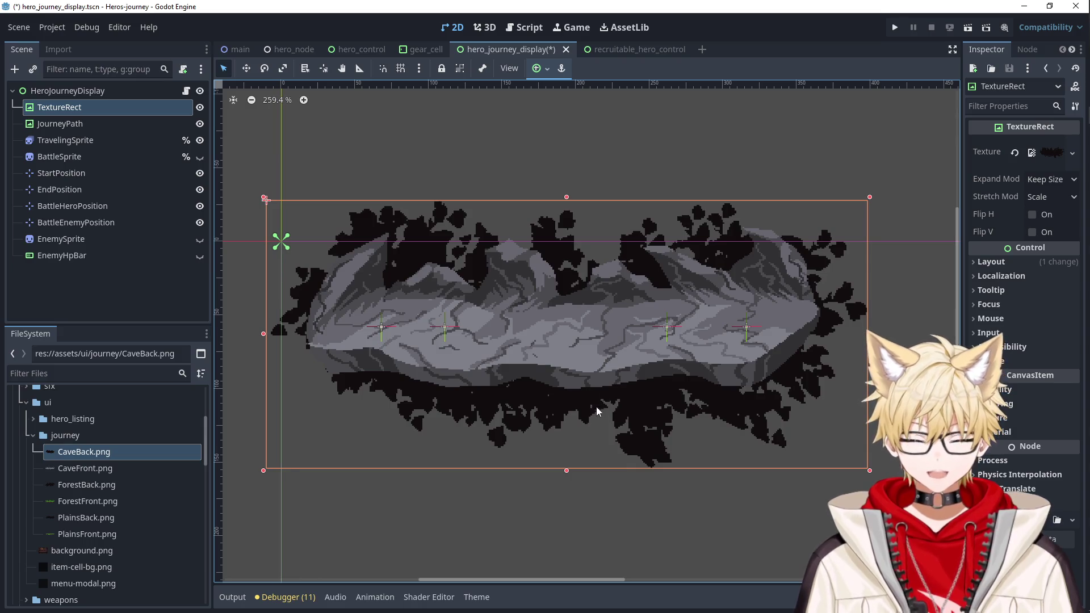
left_click(133, 91)
mouse_move(576, 238)
left_mouse_down()
mouse_move(572, 158)
mouse_move(576, 238)
left_mouse_up()
left_click(85, 107)
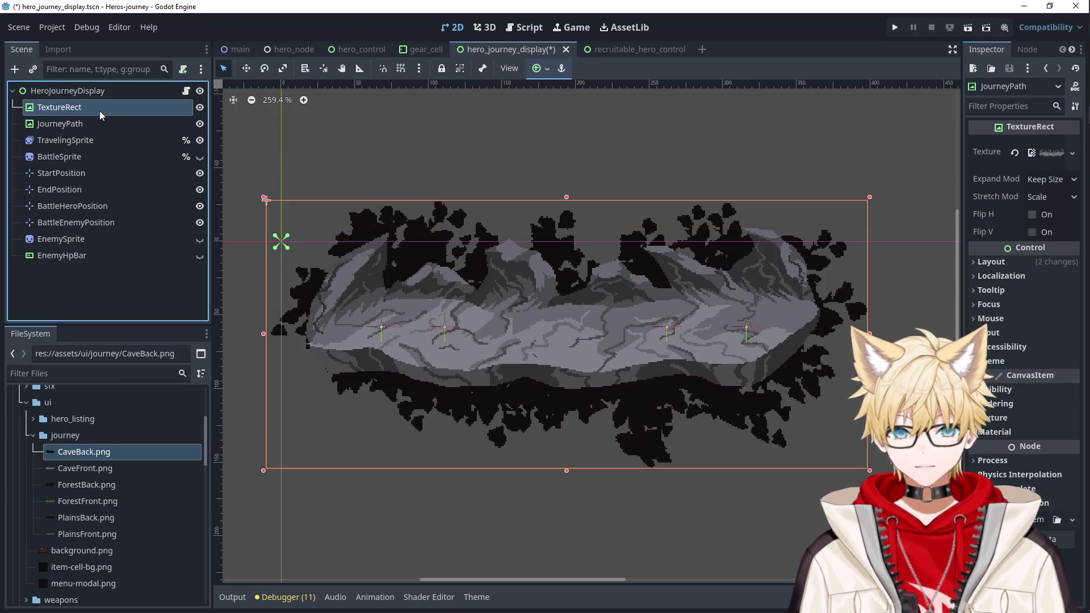
Set the root's Custom Minimum Size to 408×152.
left_click(1022, 108)
type("tras")
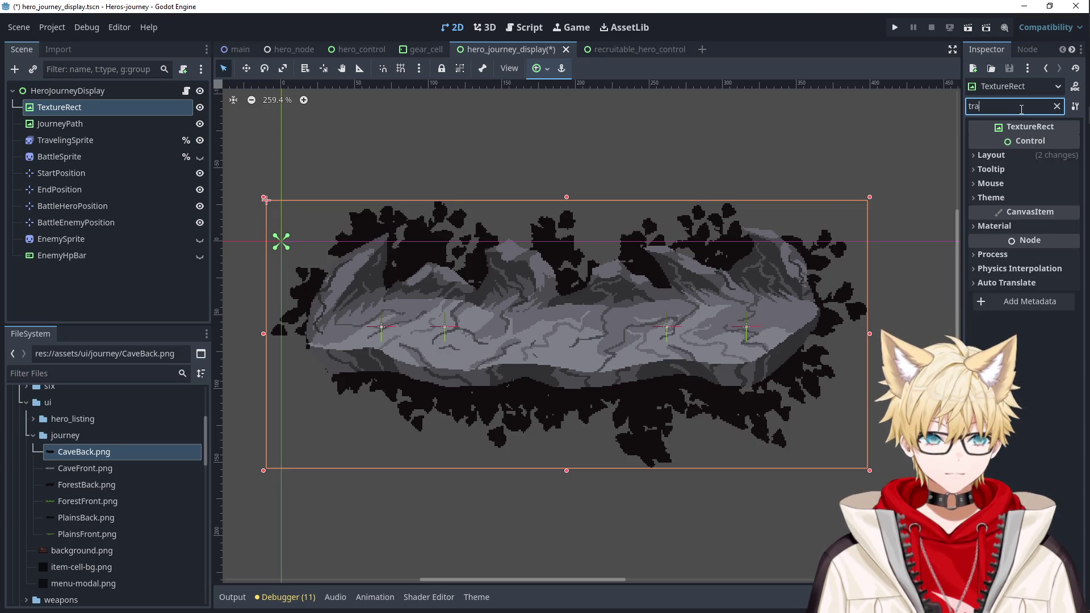
left_click(1020, 170)
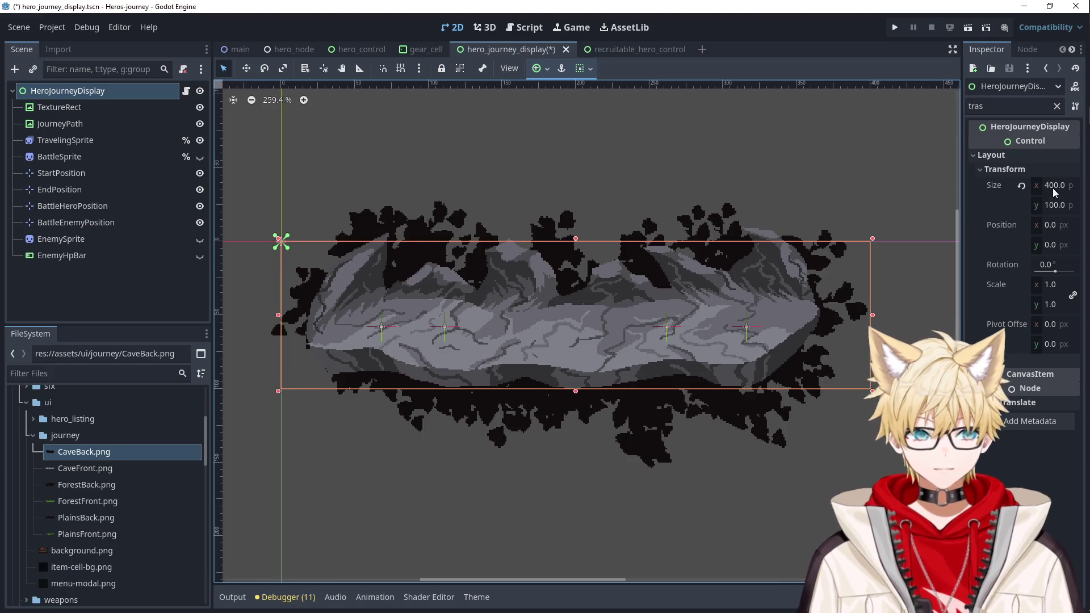
left_click(1053, 187)
double_click(982, 107)
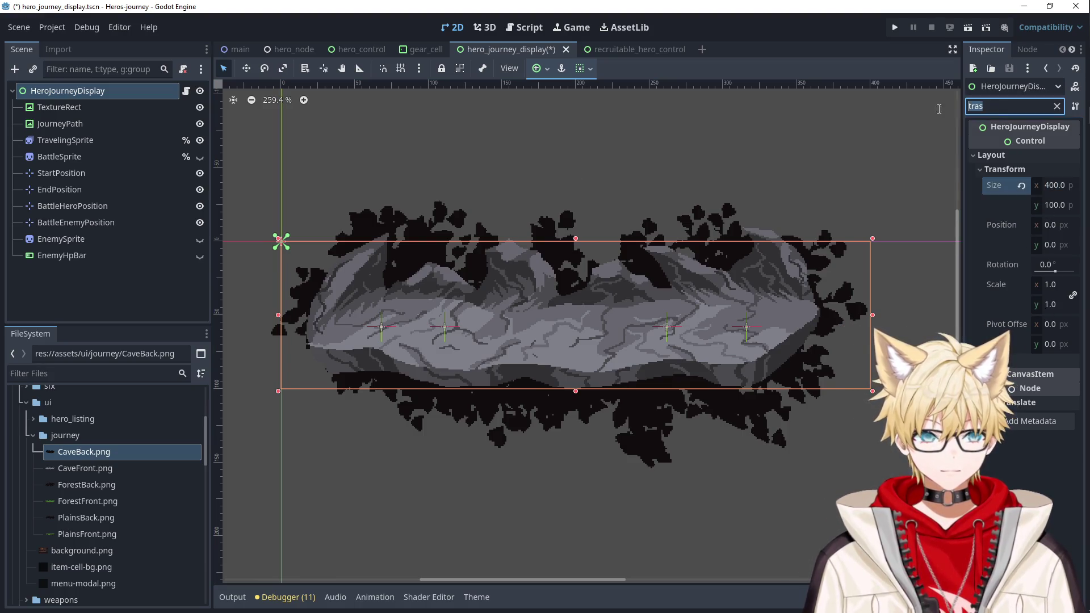
type("mini")
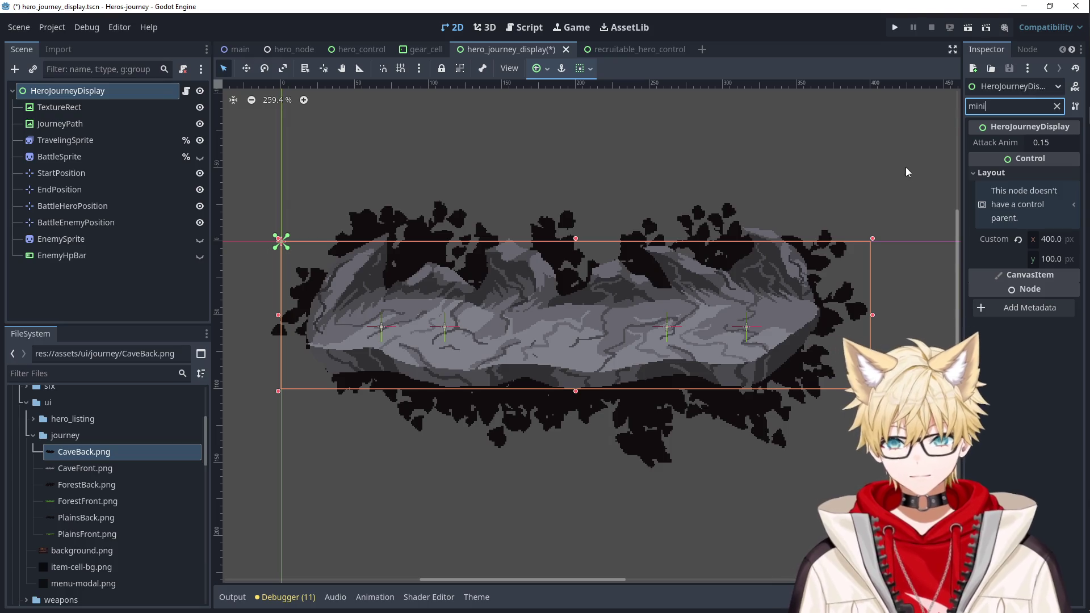
left_click(1051, 239)
type("408")
key("Tab")
type("152")
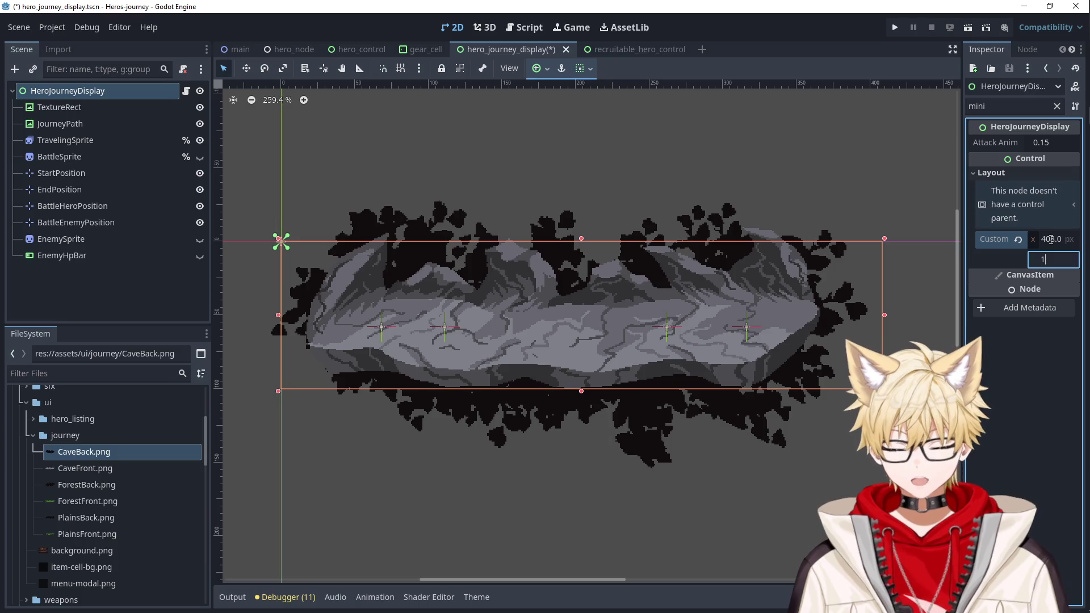
key("Return")
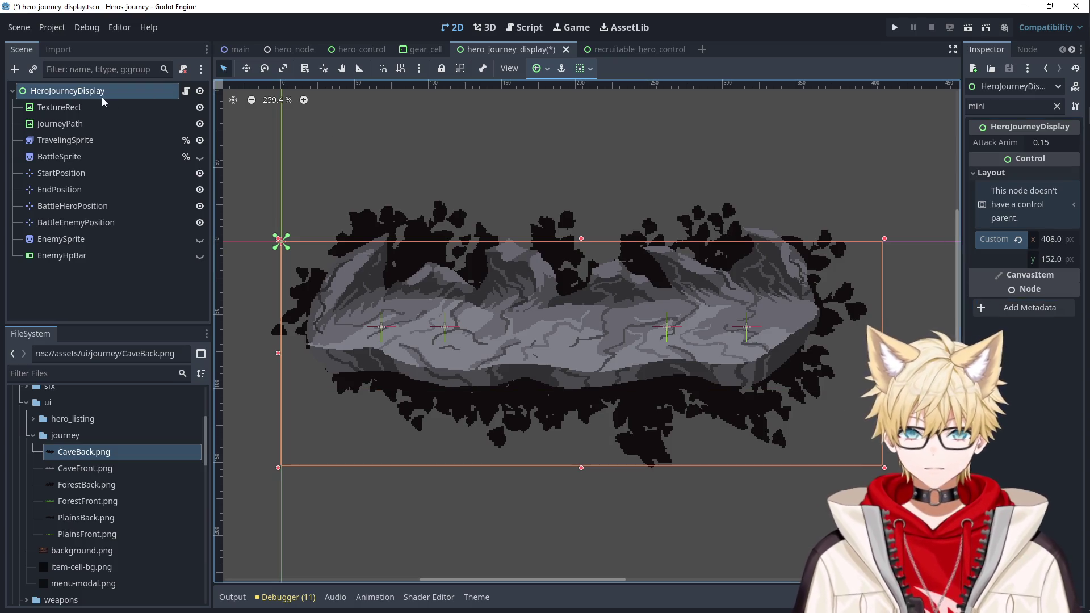
Raise the root's minimum height to 182, making it 408×182.
left_click(101, 107)
left_click(1057, 106)
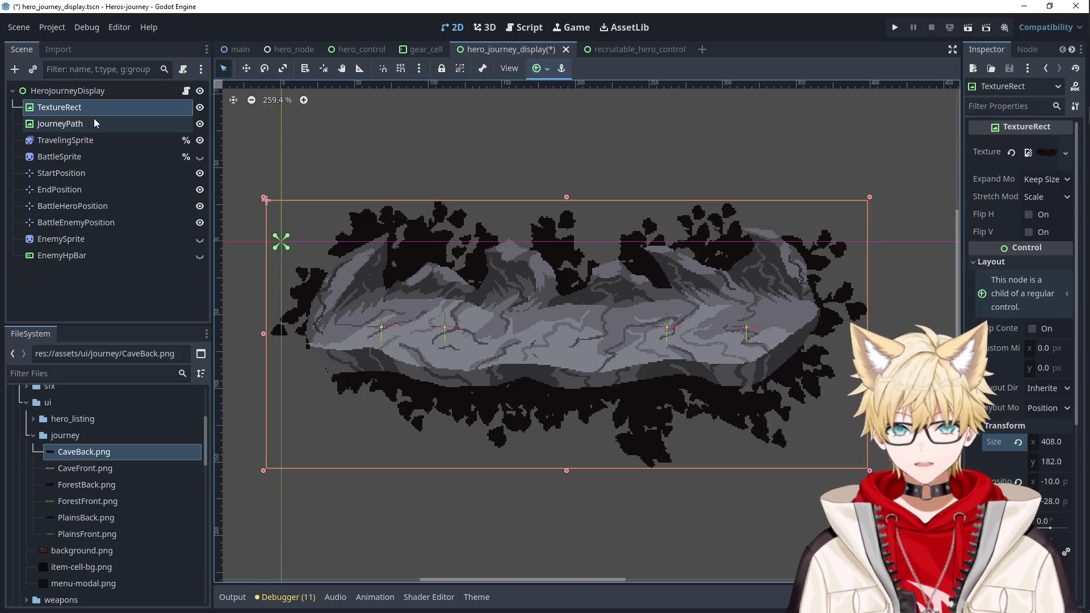
left_click(102, 91)
left_click(1049, 410)
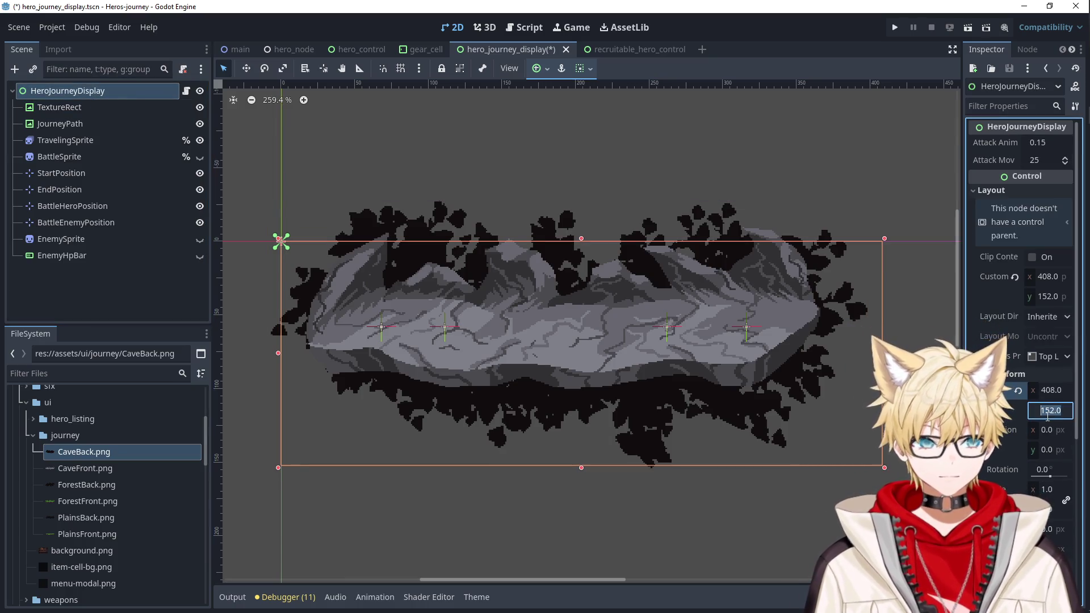
left_click(1048, 301)
type("182")
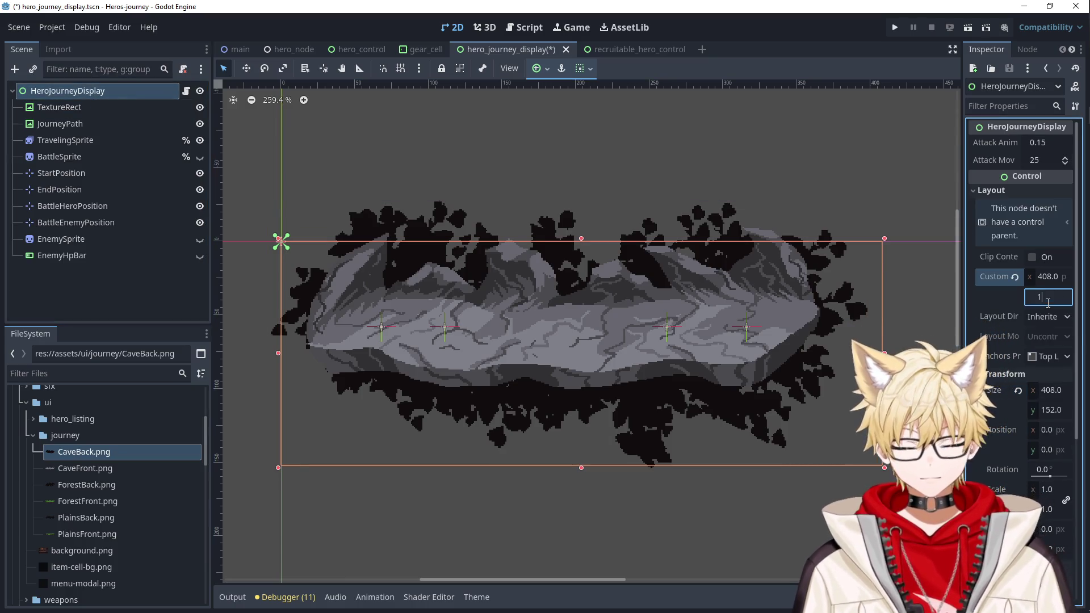
key("Return")
Anchor both cave TextureRects top-left and move the path down-right onto the backdrop.
left_click(123, 107)
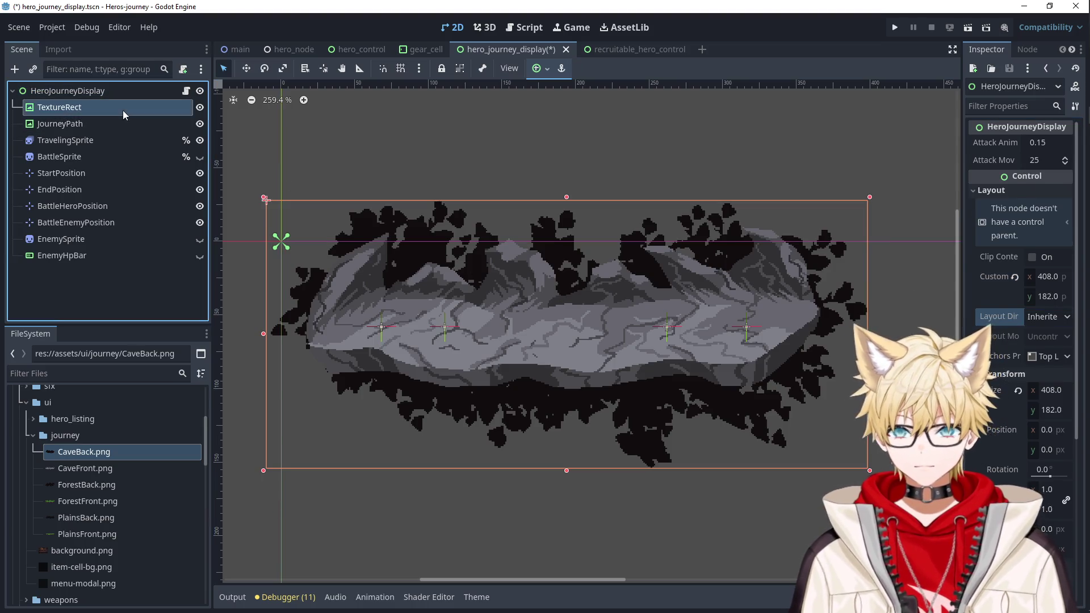
left_click(539, 68)
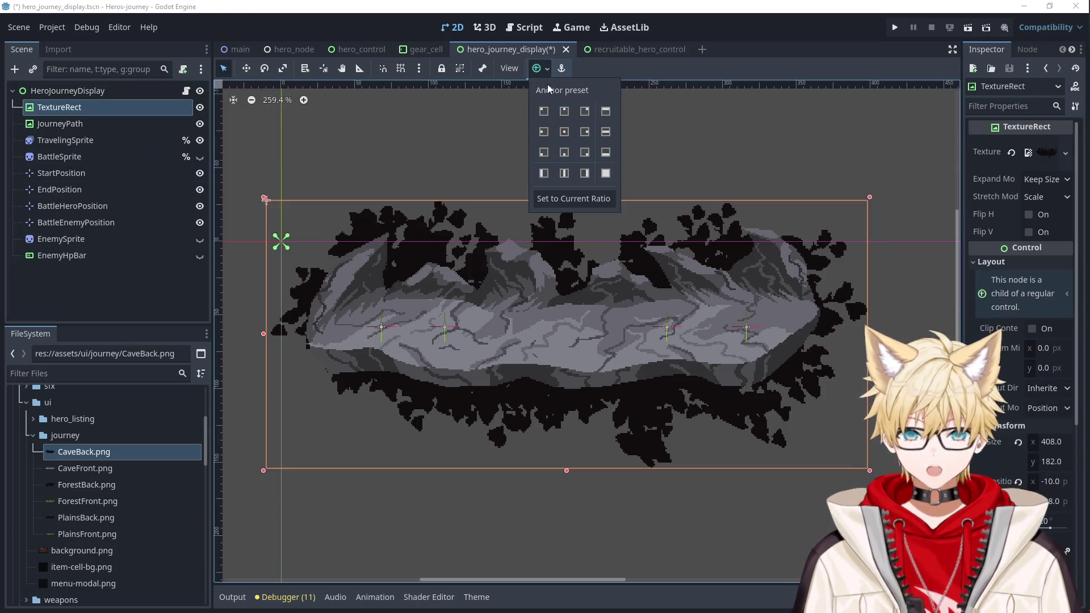
left_click(546, 111)
left_click(182, 128)
left_click(108, 124)
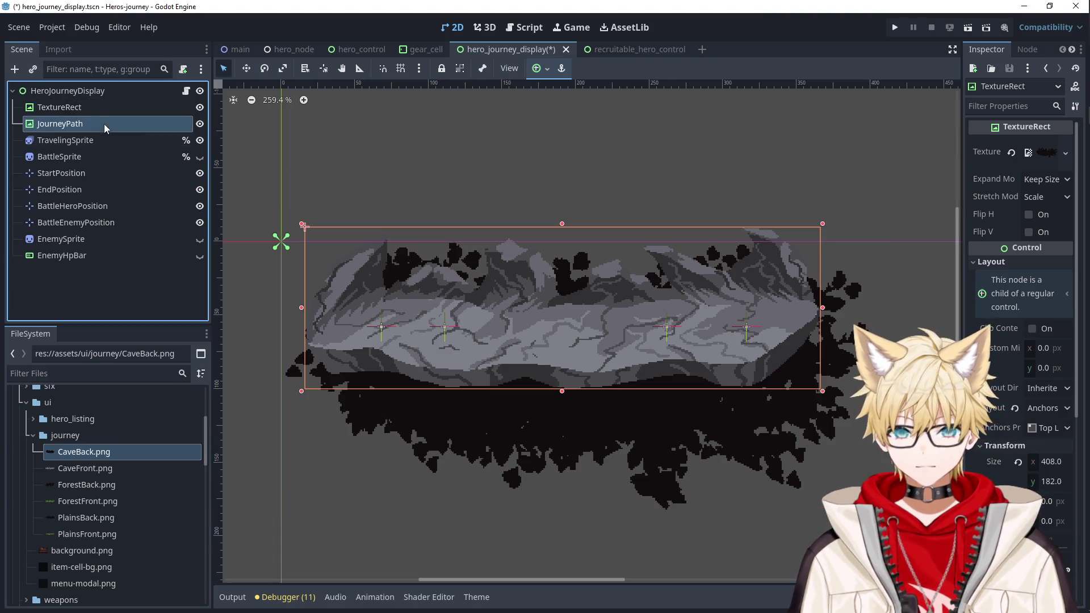
left_click(538, 68)
left_click(546, 111)
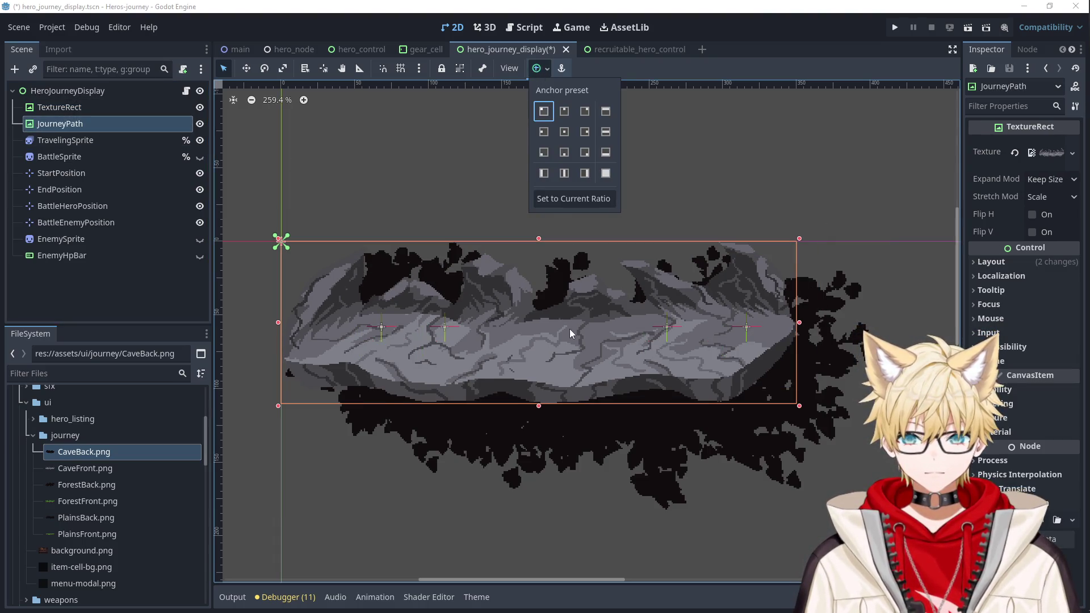
left_click_drag(598, 349, 635, 372)
left_click(568, 179)
left_click(381, 336)
Lower the Start, BattleHero, BattleEnemy and End position markers onto the cave floor.
left_click(383, 330)
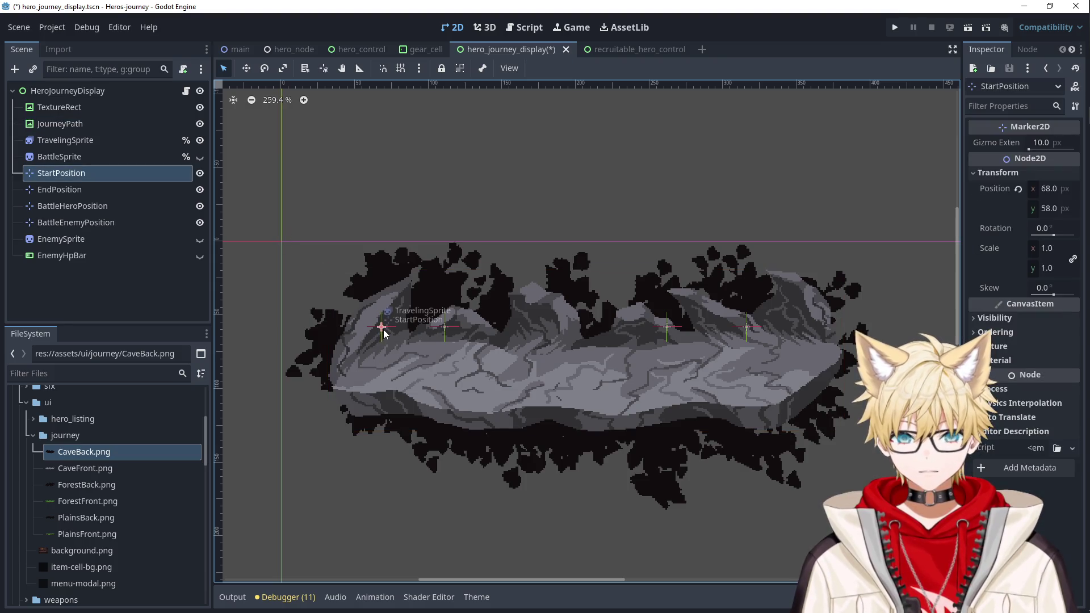
key("Down")
key("Down")
key("Down")
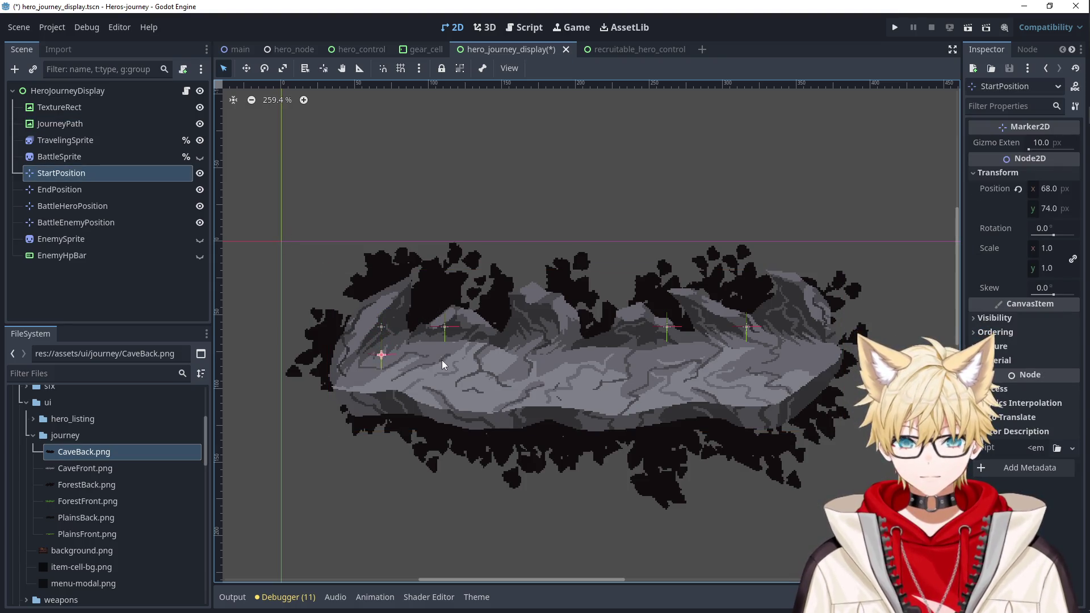
left_click(441, 329)
key("Down")
key("Down")
key("Down")
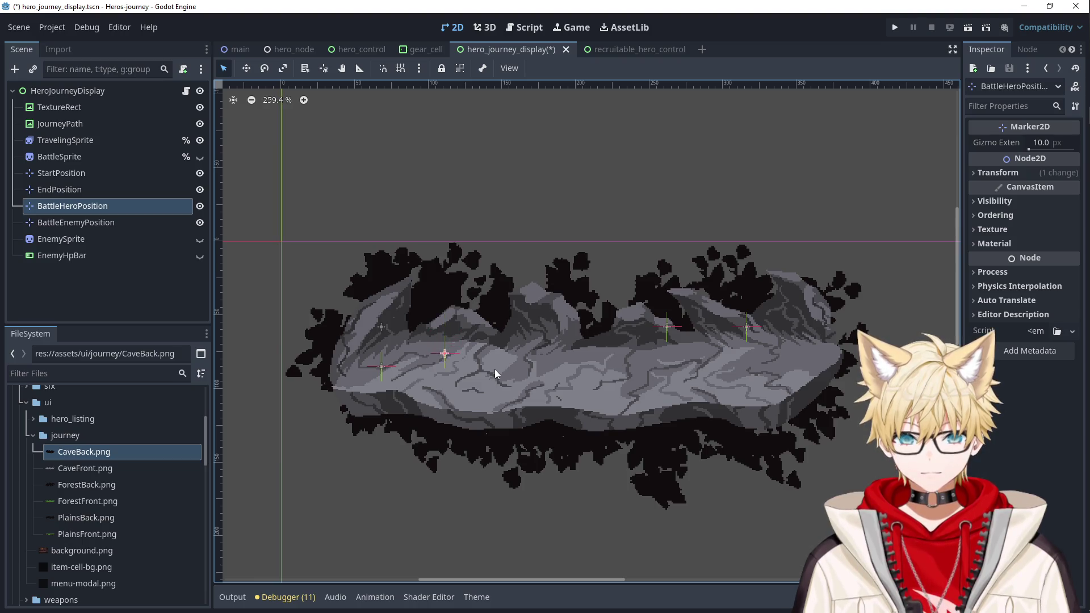
left_click(669, 328)
key("Down")
key("Down")
key("Down")
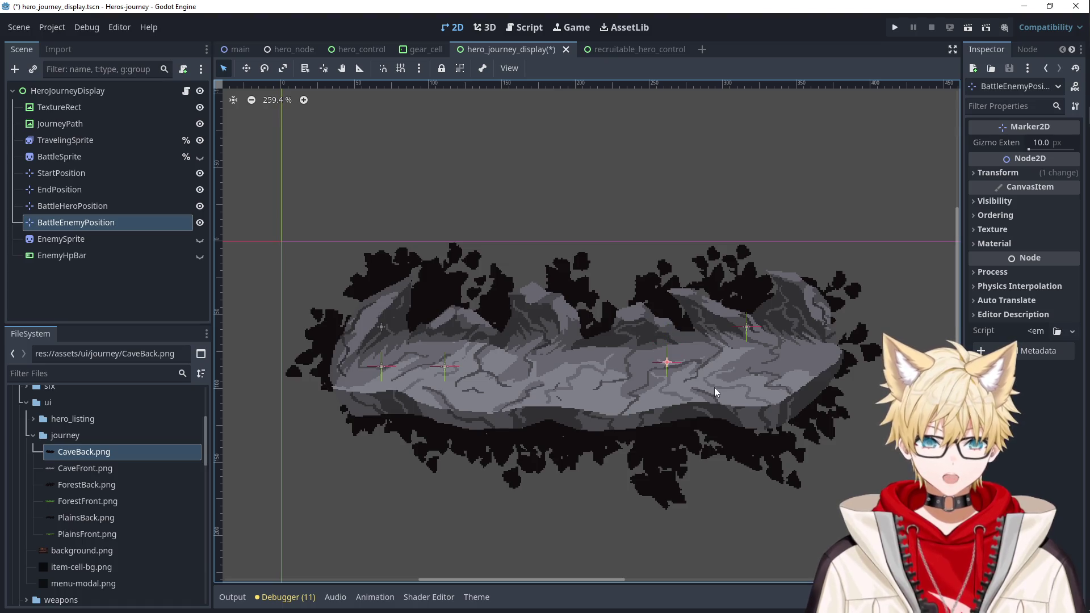
left_click(747, 327)
key("Down")
key("Down")
key("Down")
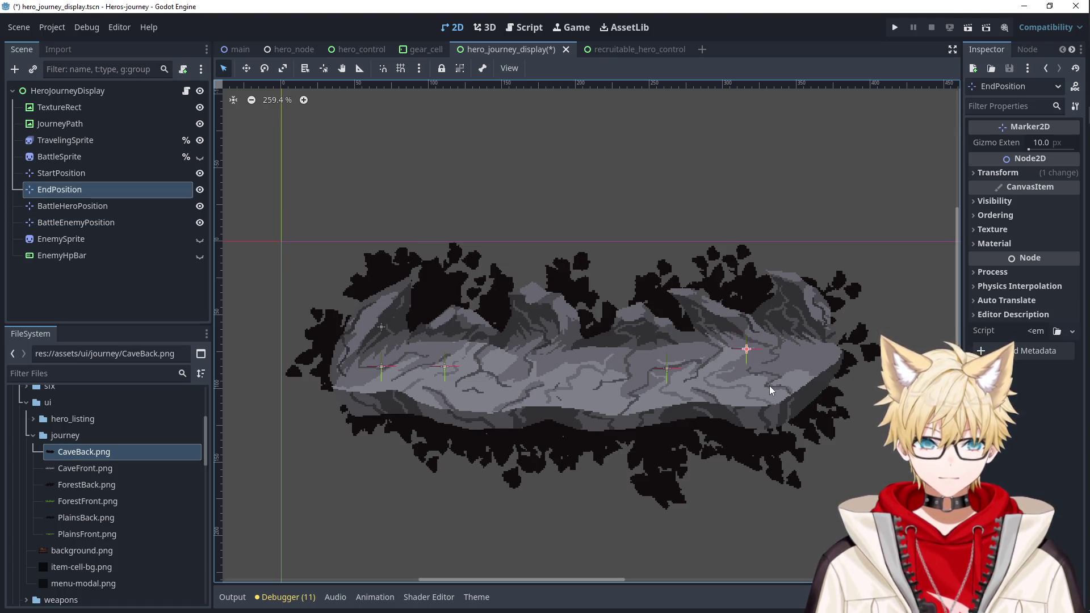
Try the ForestFront and PlainsFront path textures and move the ground down 25 px.
mouse_move(88, 500)
left_mouse_down()
mouse_move(105, 244)
mouse_move(78, 128)
left_mouse_up()
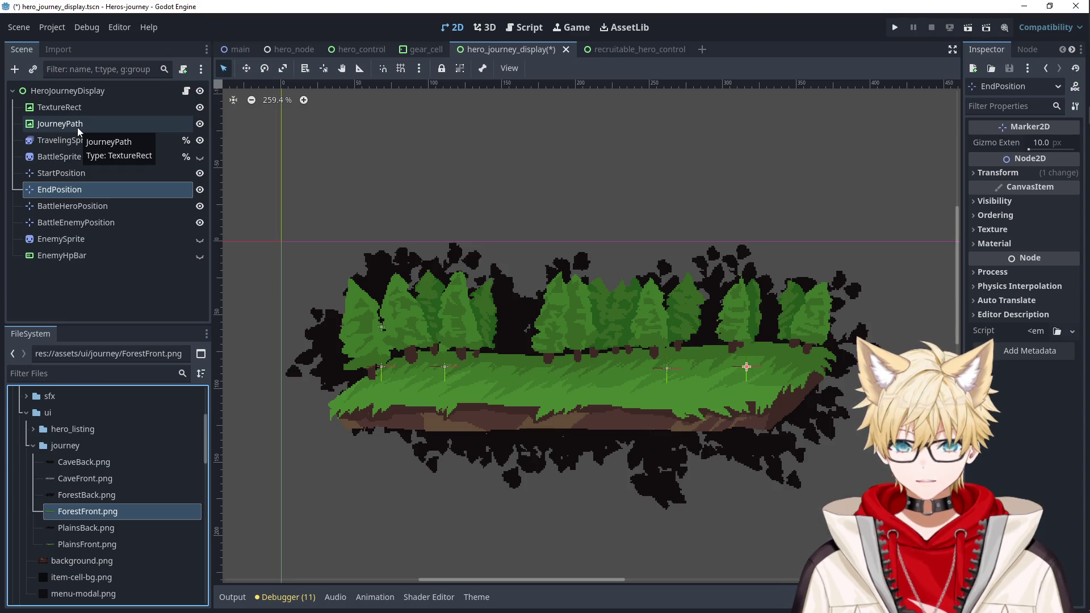
left_click_drag(85, 545, 81, 134)
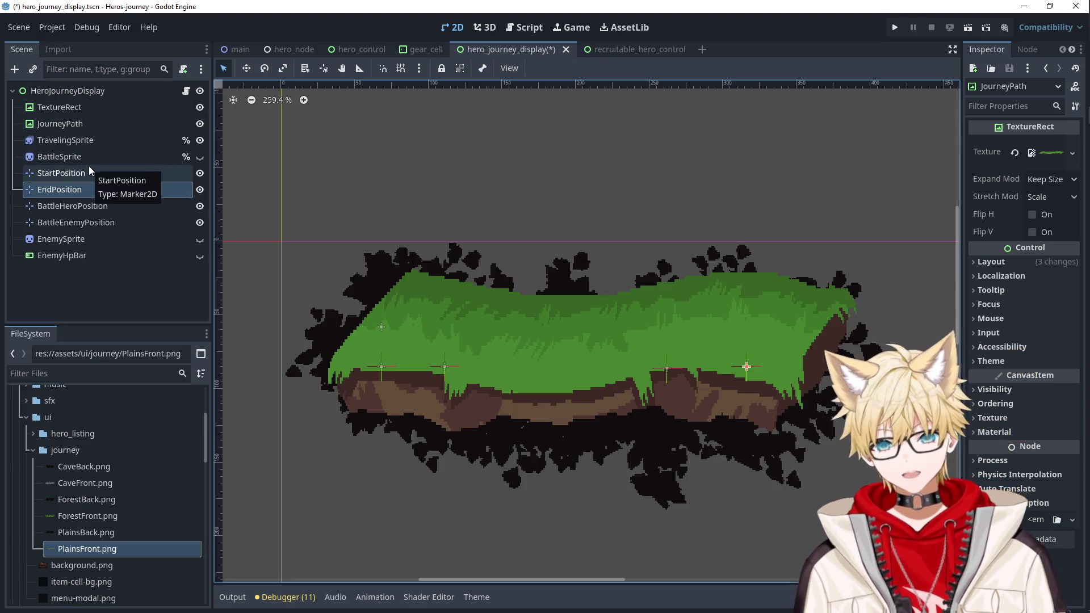
left_click(495, 343)
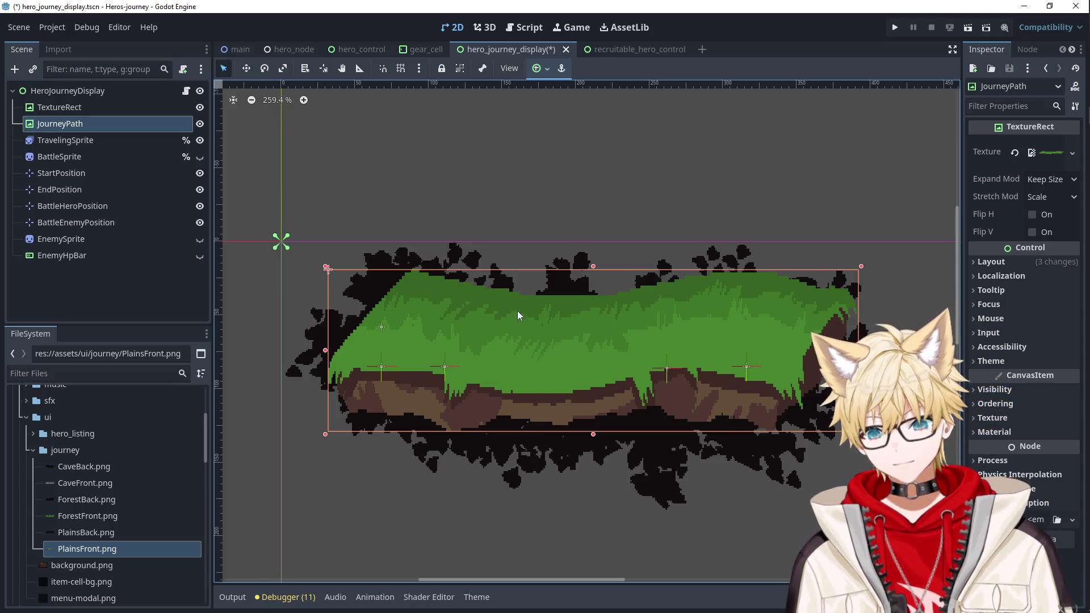
mouse_move(532, 377)
left_mouse_down()
mouse_move(531, 408)
mouse_move(543, 413)
left_mouse_up()
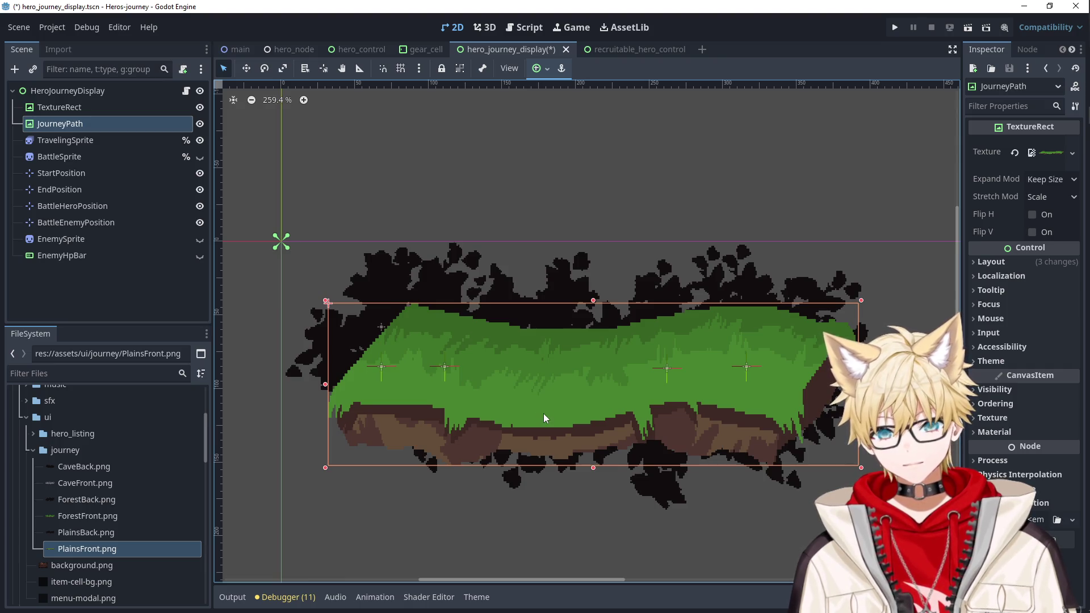
Switch the journey path ground back to the CaveFront.png image.
left_click(519, 271)
left_click(539, 362)
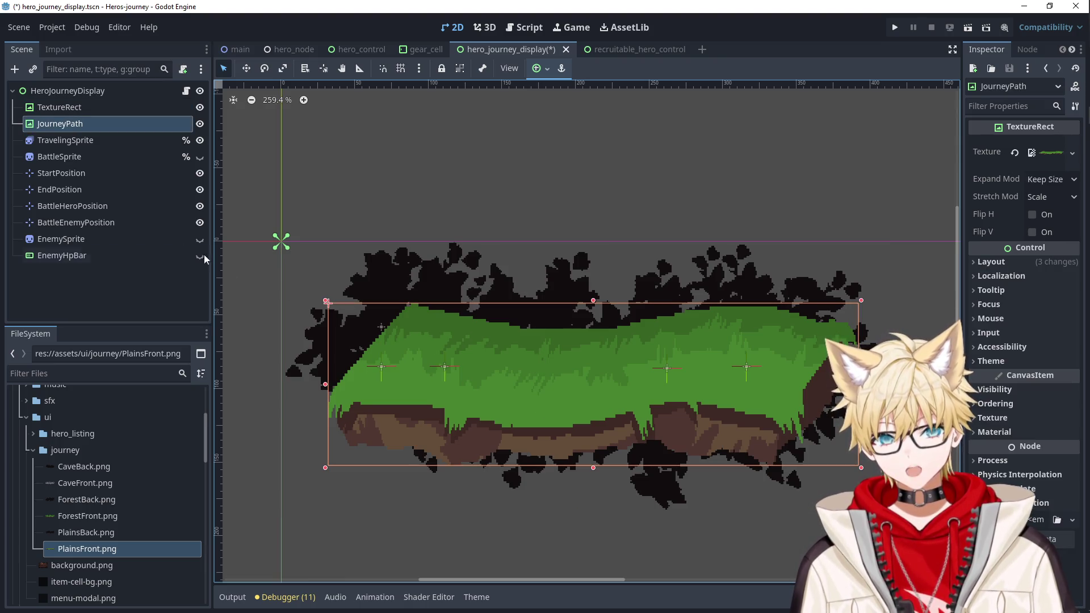
left_click(99, 486)
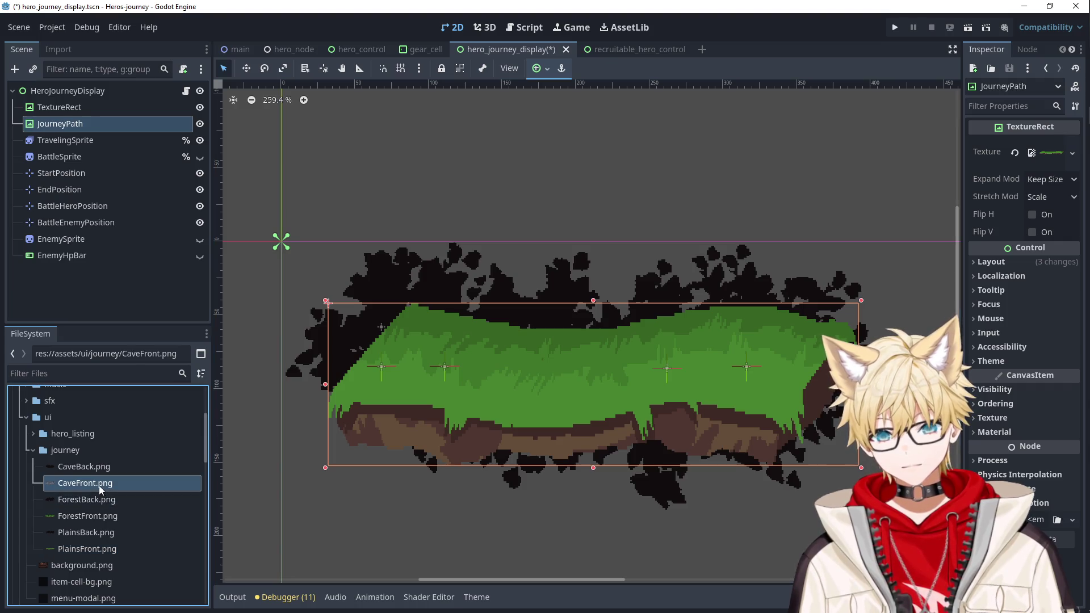
left_click(441, 195)
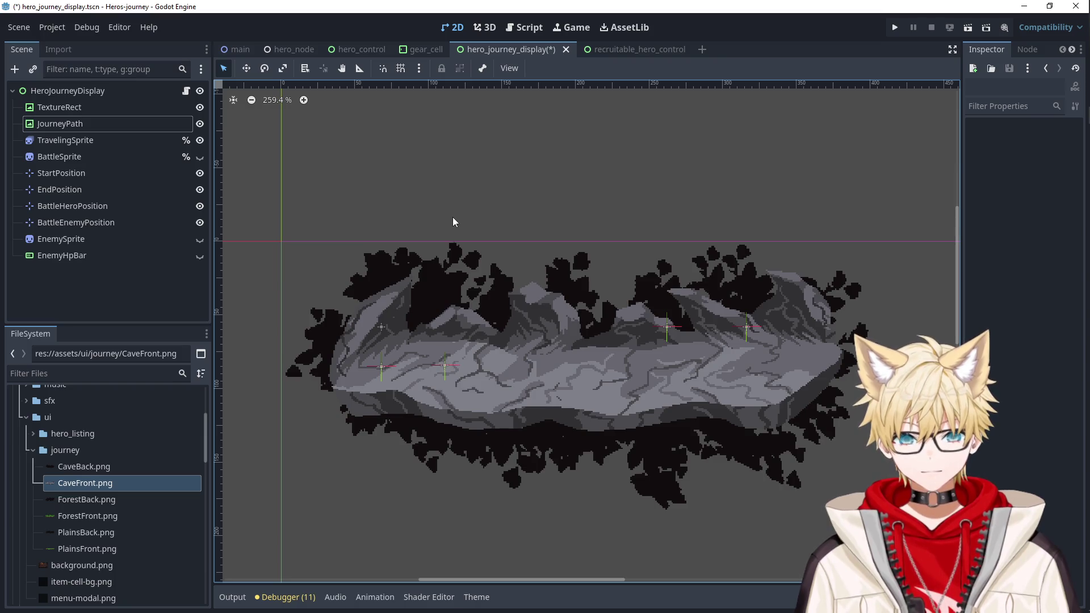
Make the BattleSprite hero visible in the journey display.
left_click(514, 280)
left_click(97, 142)
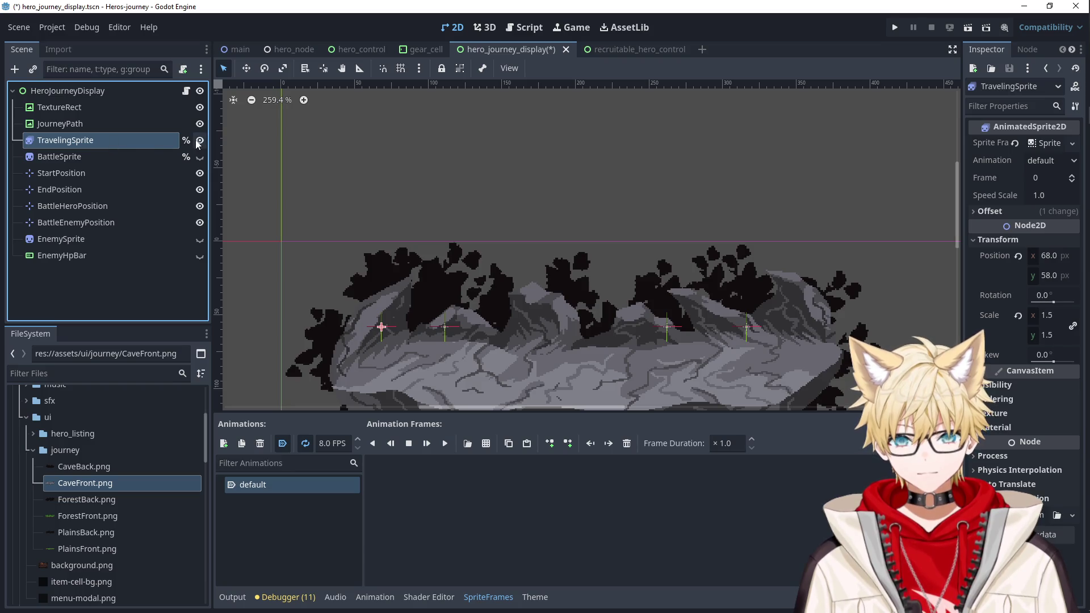
left_click(200, 156)
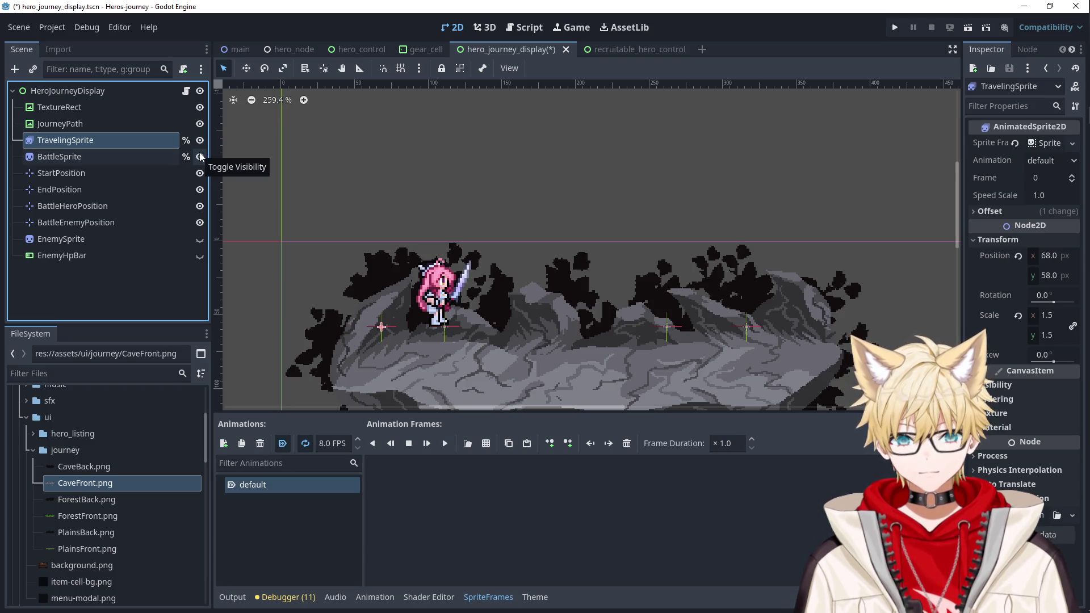
Nudge the BattleHero, Start and BattleEnemy markers down onto the cave ground.
left_click(108, 207)
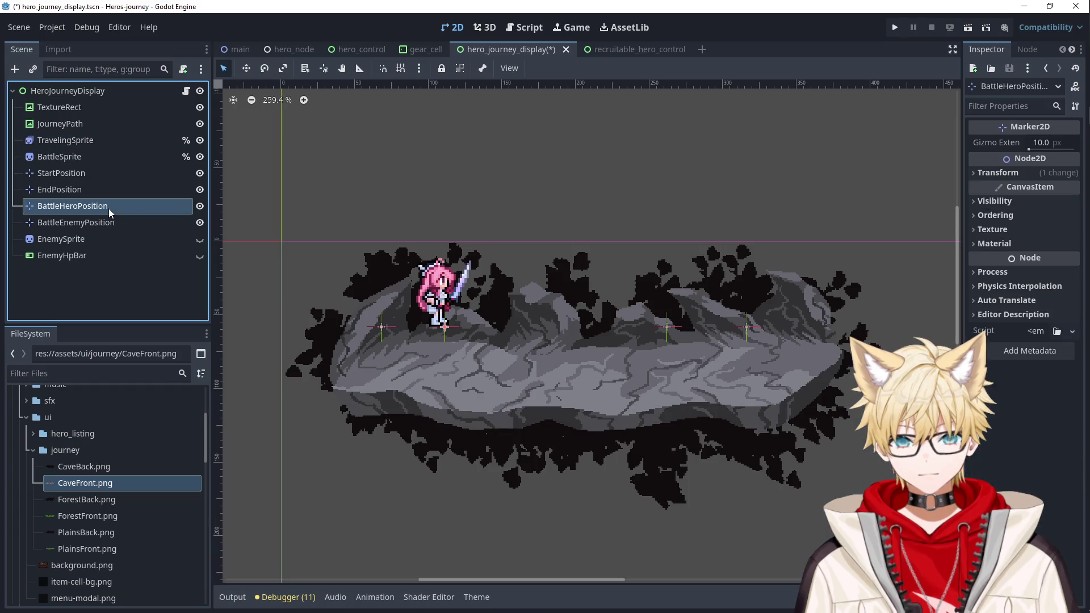
key("Down")
key("Down")
key("Down")
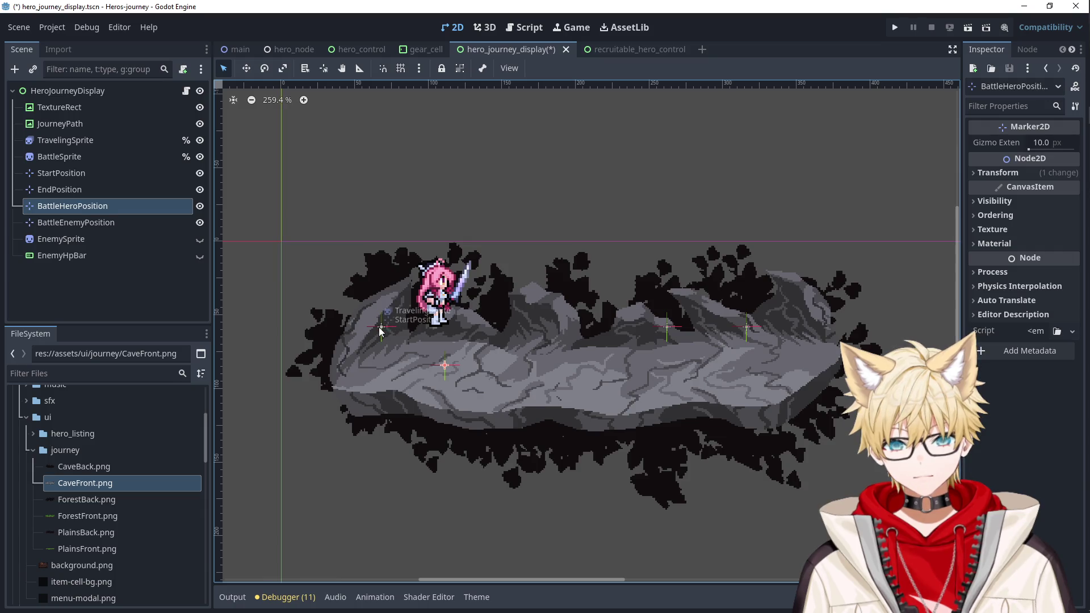
left_click(379, 327)
key("Down")
key("Down")
key("Down")
key("Down")
key("Down")
key("Down")
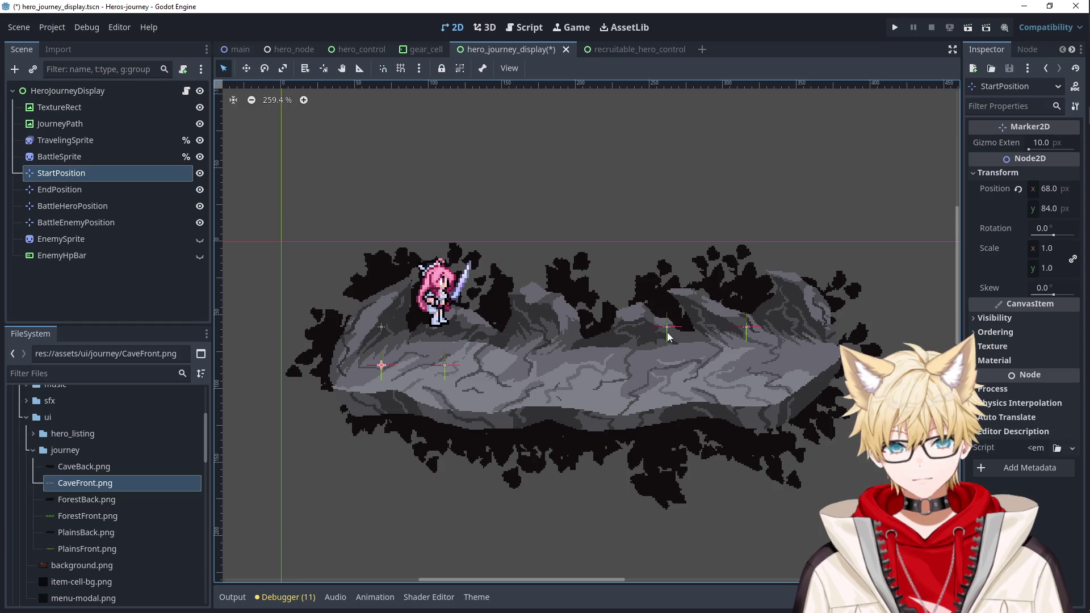
left_click(667, 332)
key("Down")
key("Down")
key("Down")
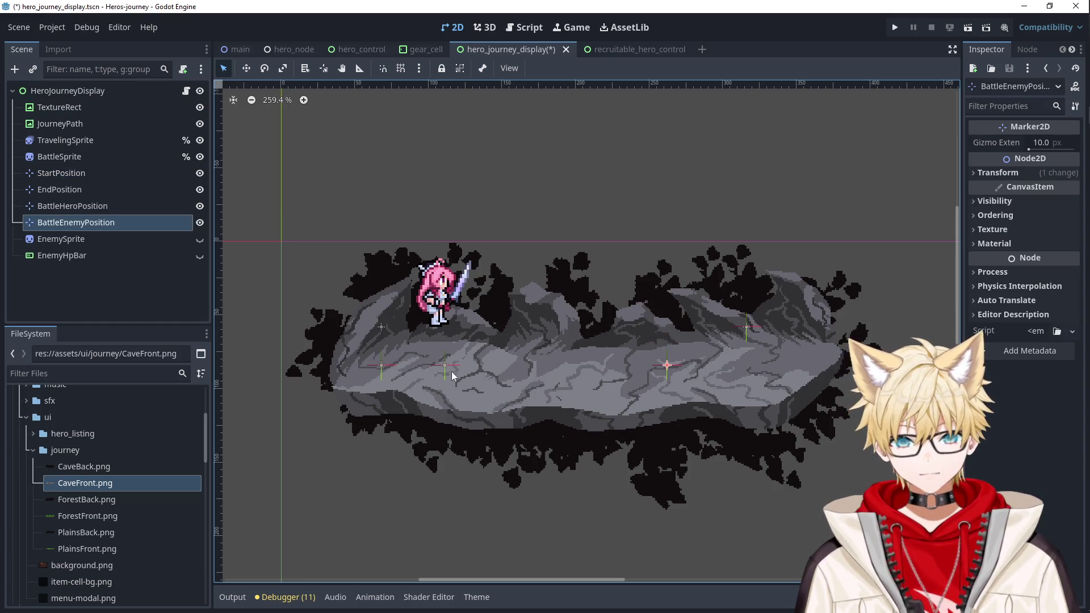
left_click(445, 364)
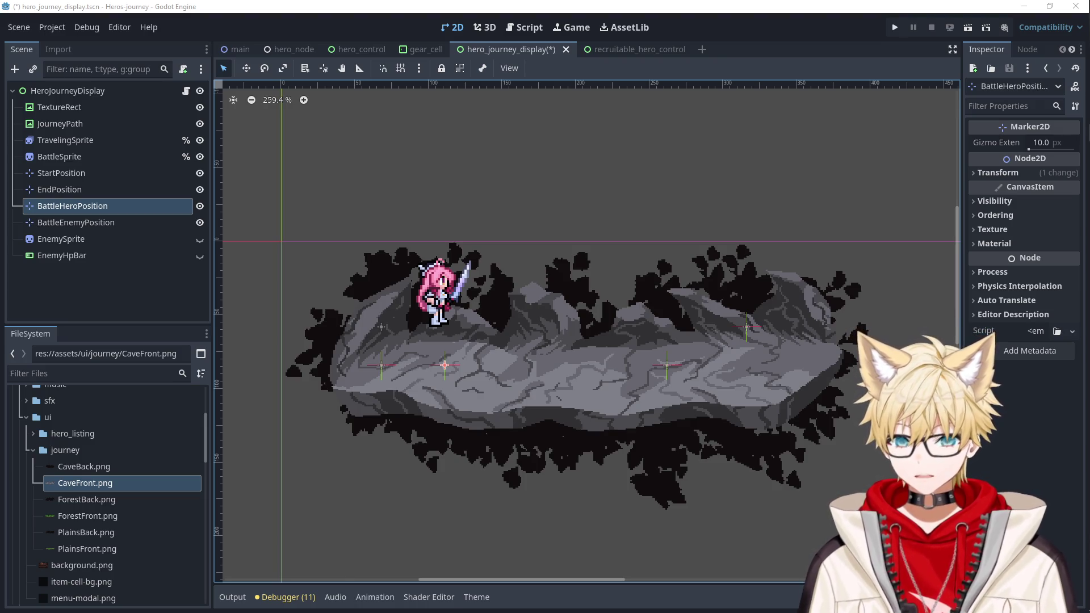
Zoom the canvas out and hide the BattleSprite hero again.
left_click(458, 288)
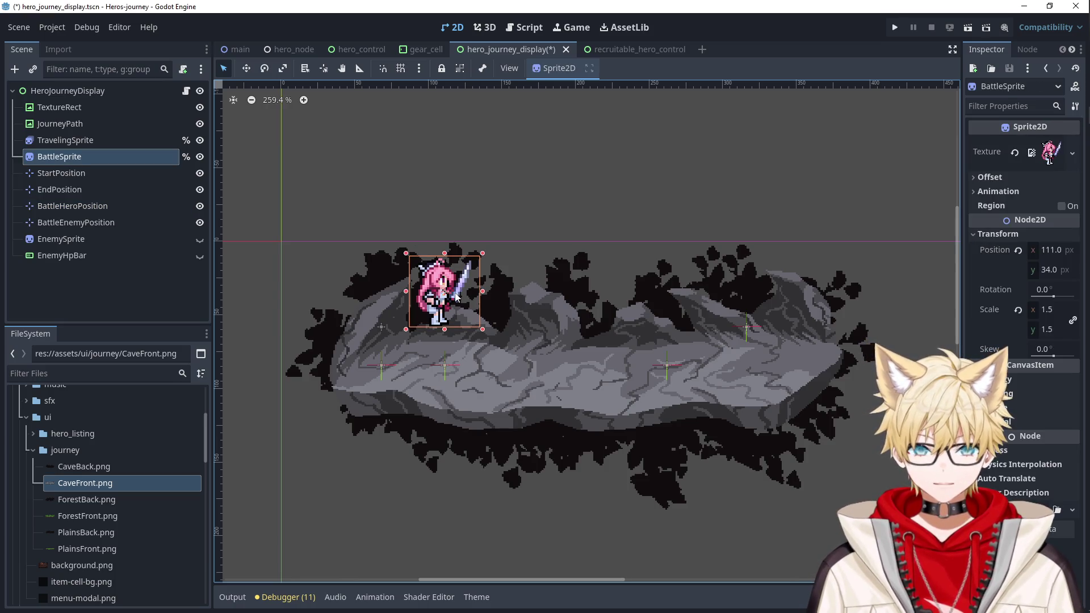
scroll(452, 379, "down", 5)
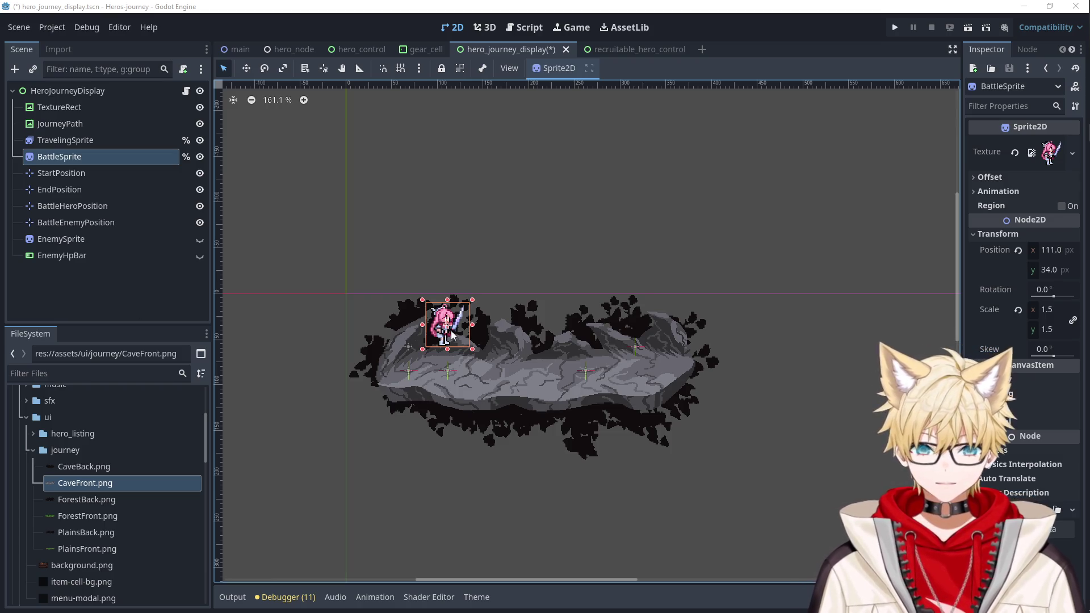
left_click(506, 250)
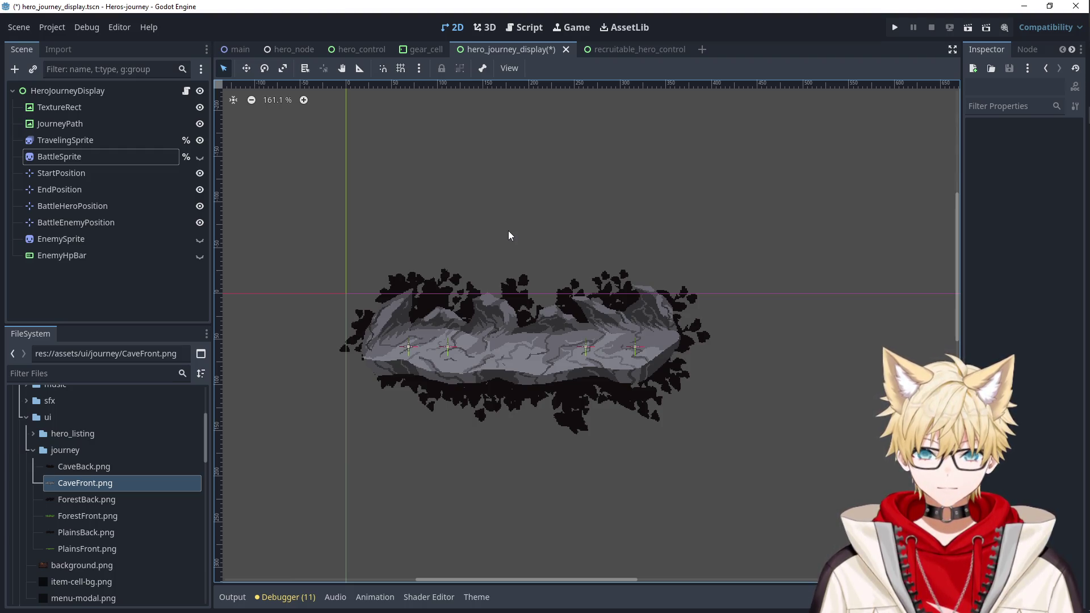
left_click(200, 157)
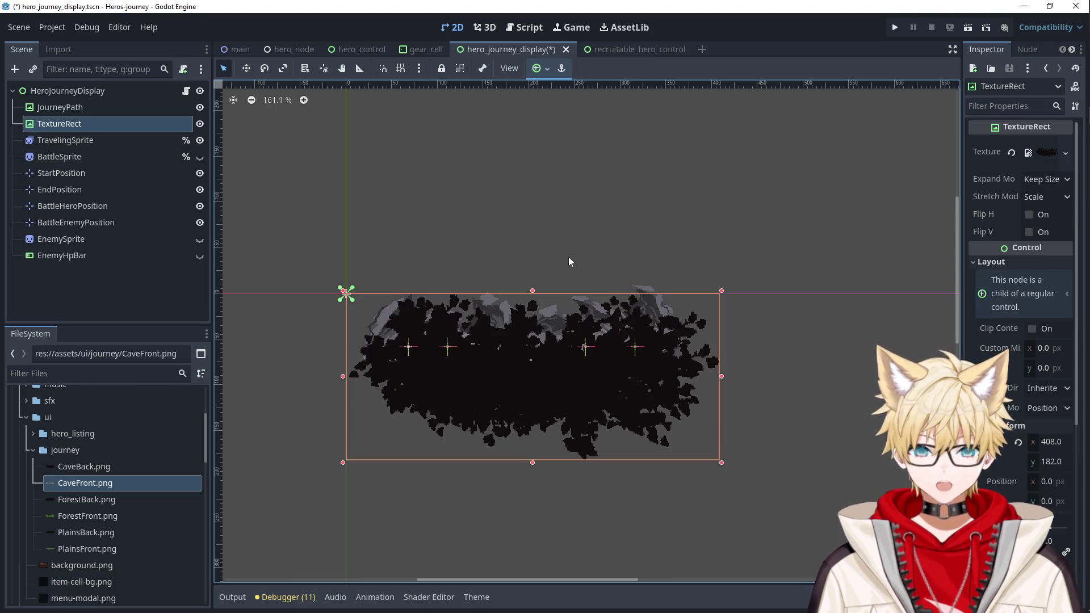
Save the journey scene without the cave backdrop and launch the game with F5.
key("ctrl+s")
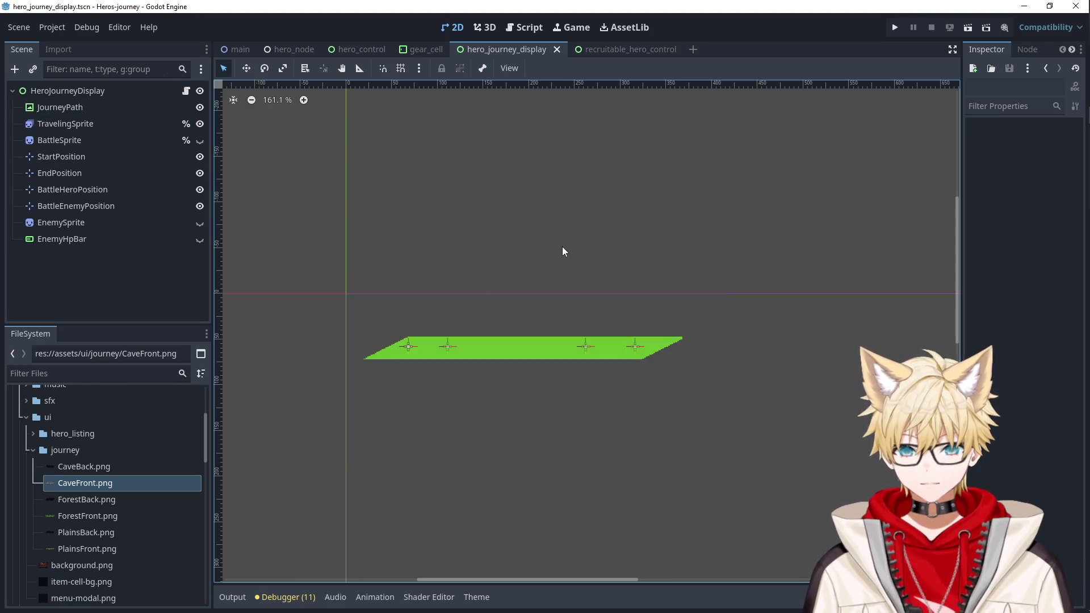
key("F5")
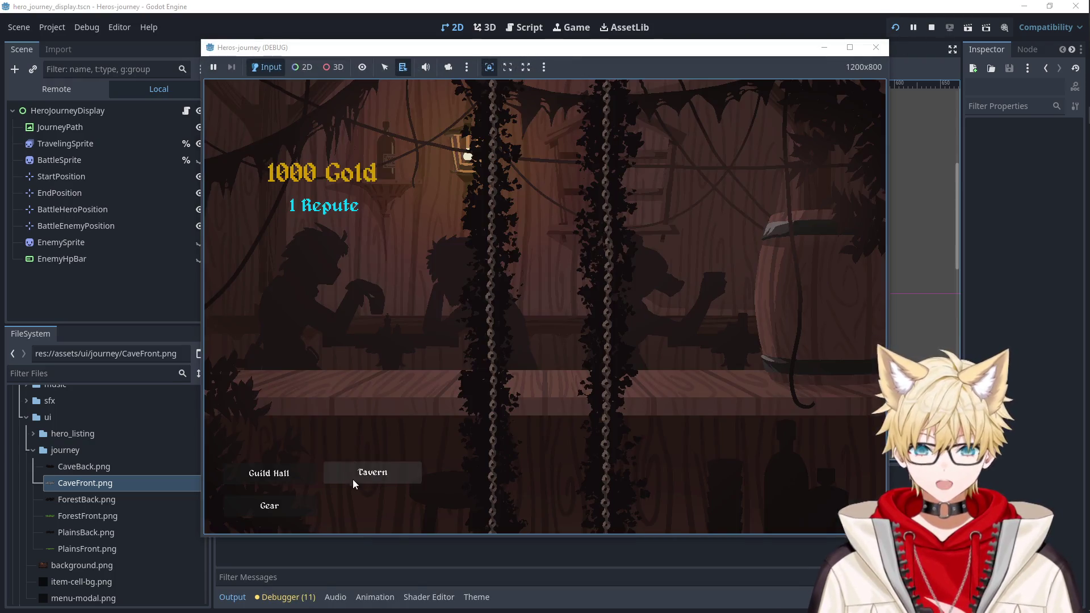
Recruit two heroes from the tavern and review Myriil's and Vesryn's stats.
left_click(352, 480)
left_click(364, 195)
left_click(375, 251)
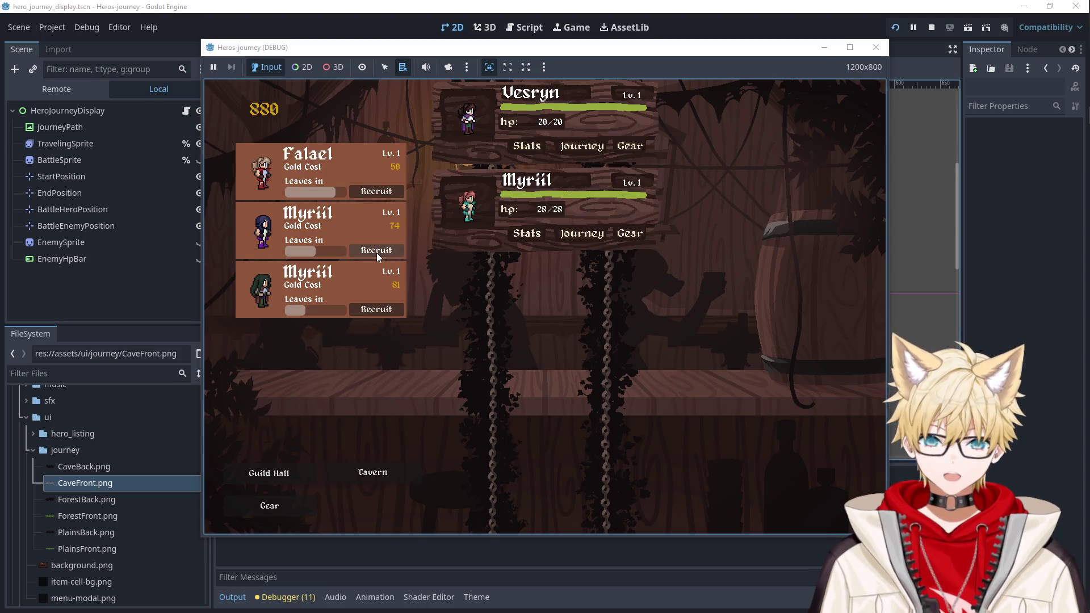
left_click(527, 233)
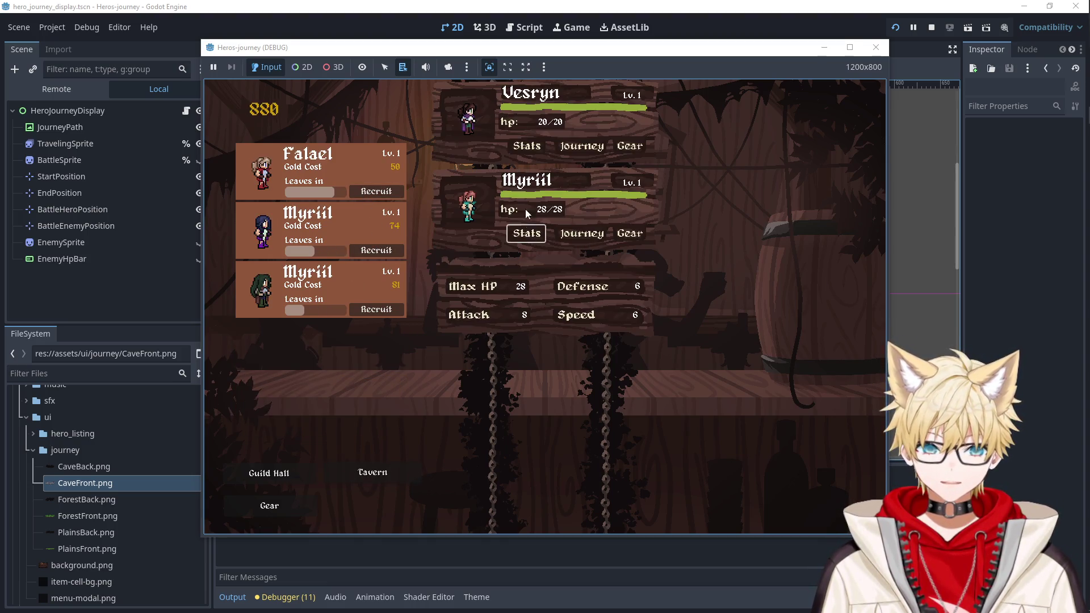
left_click(526, 148)
left_click(524, 151)
left_click(590, 148)
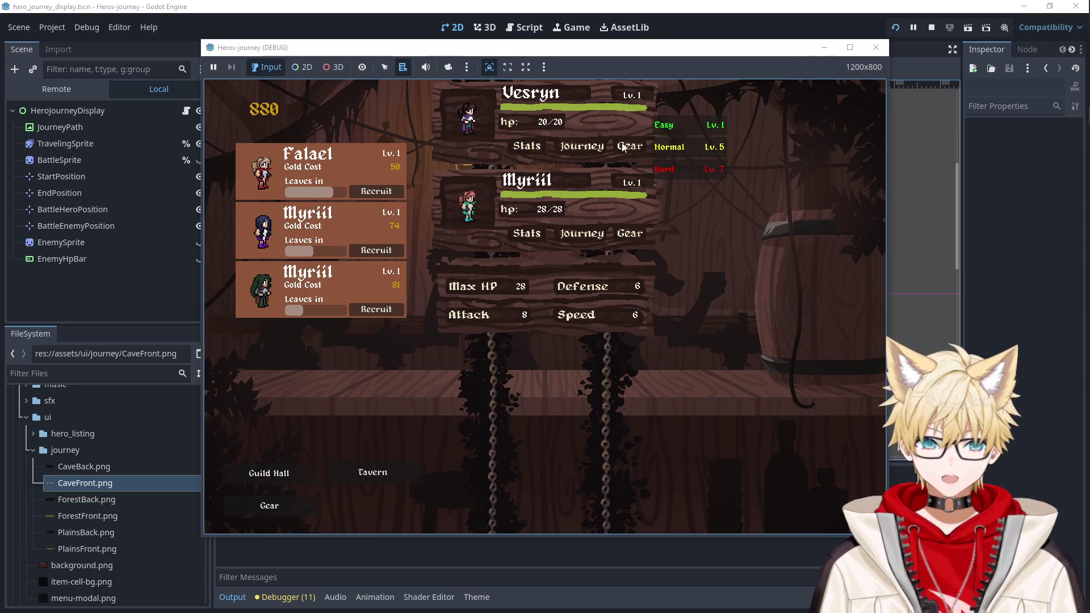
Equip Vesryn with the armor and the sword from the gear inventory.
left_click(623, 147)
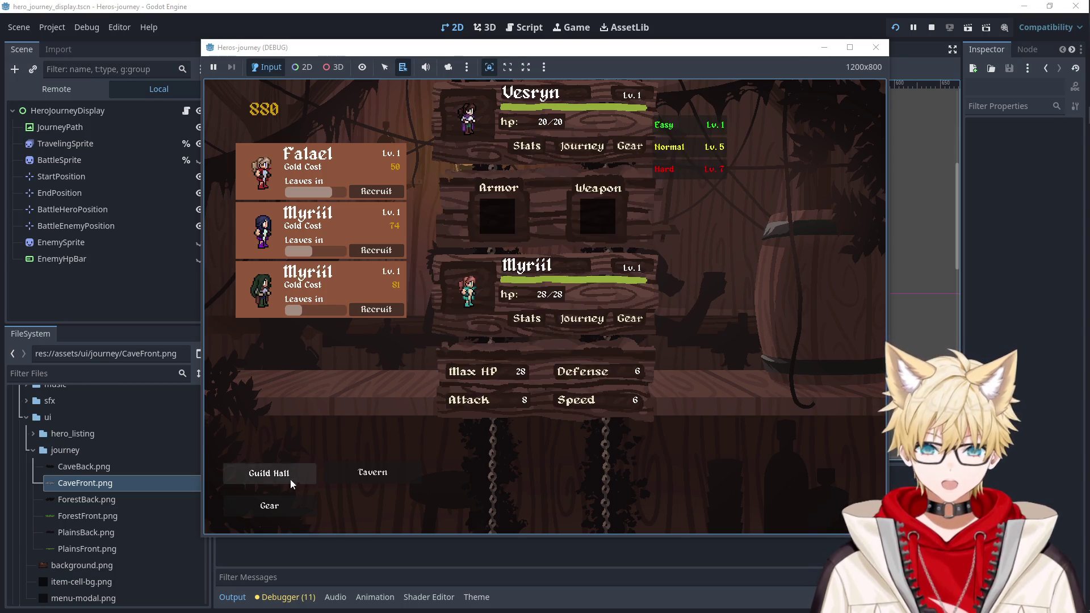
left_click(278, 506)
left_click_drag(288, 228, 498, 217)
left_click_drag(247, 230, 597, 217)
left_click(279, 475)
left_click(366, 471)
left_click(282, 481)
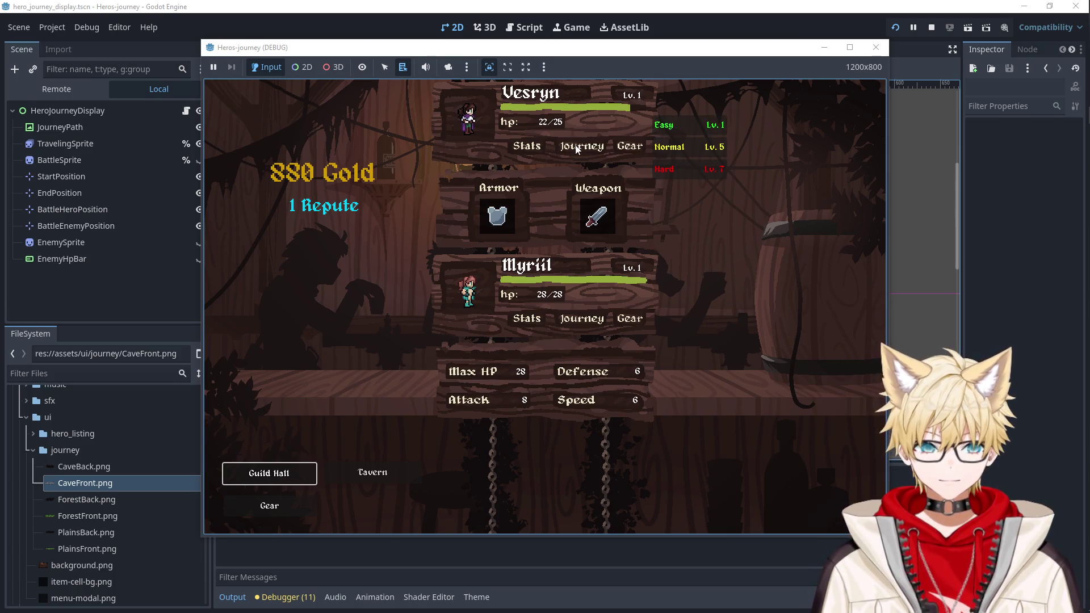
Close the running game and return to the hero_control scene.
left_click(867, 52)
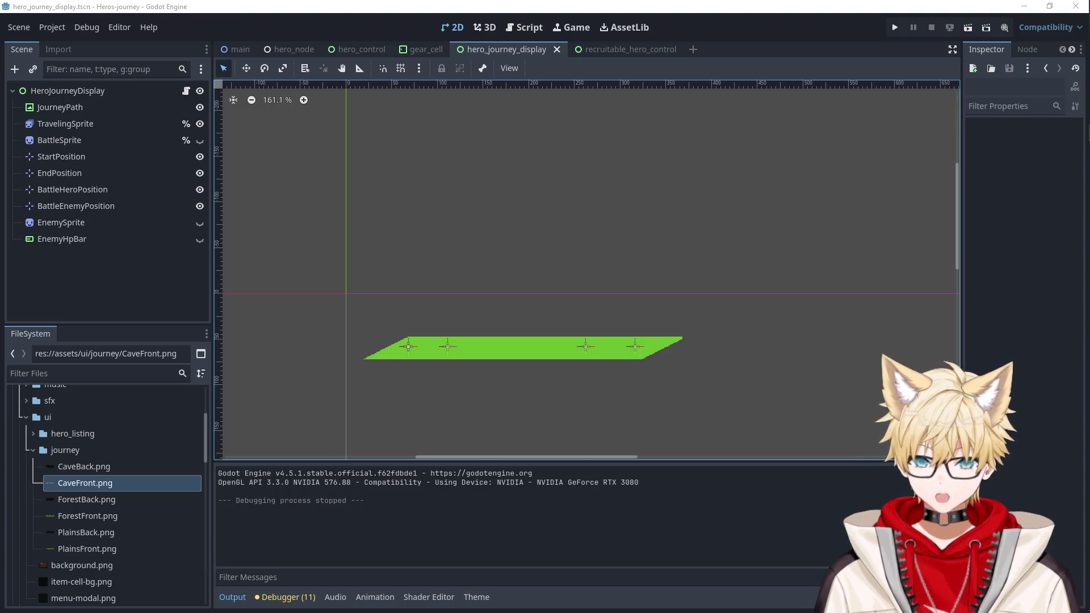
left_click(533, 353)
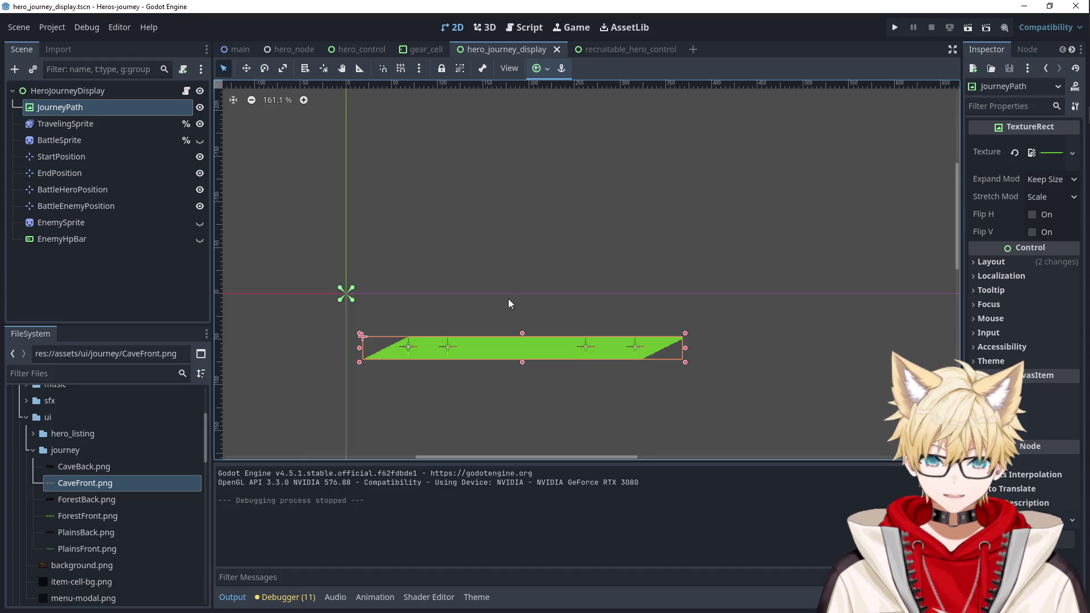
left_click(429, 50)
left_click(352, 49)
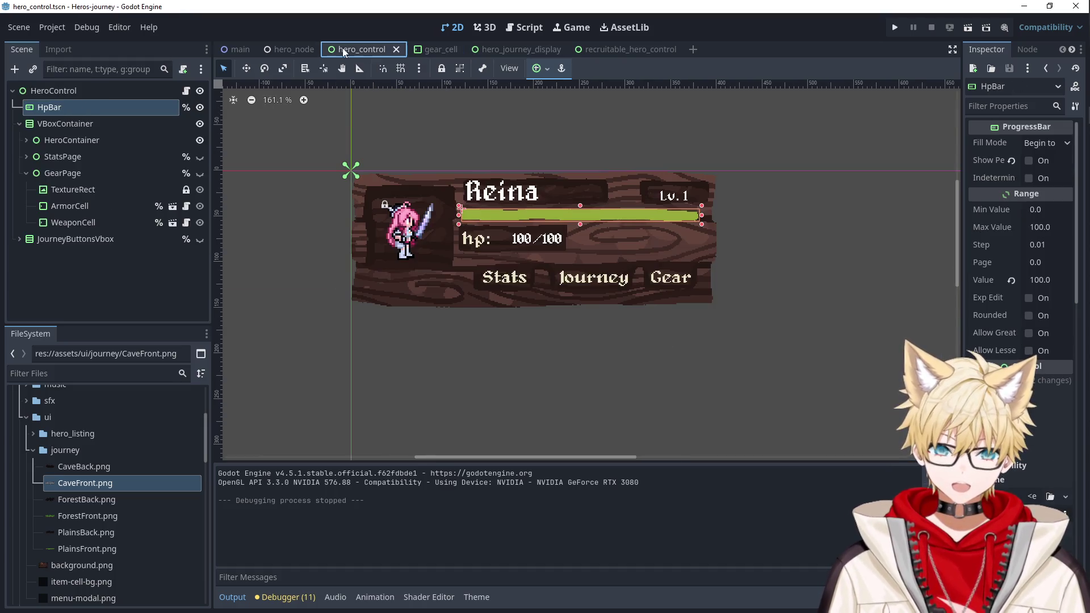
left_click(425, 182)
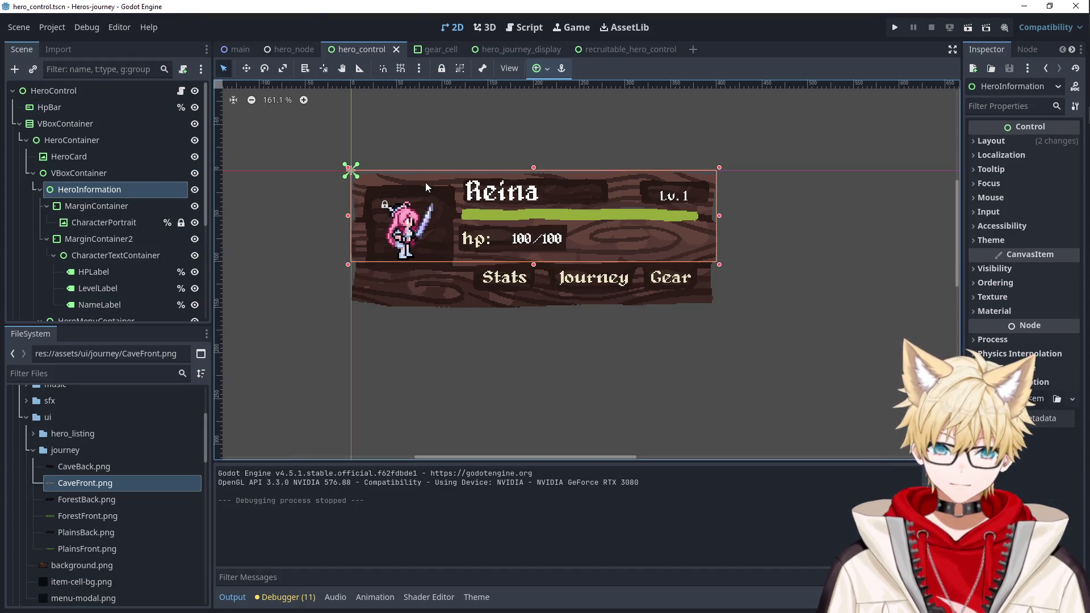
left_click(421, 298)
left_click(395, 182)
left_click(435, 294)
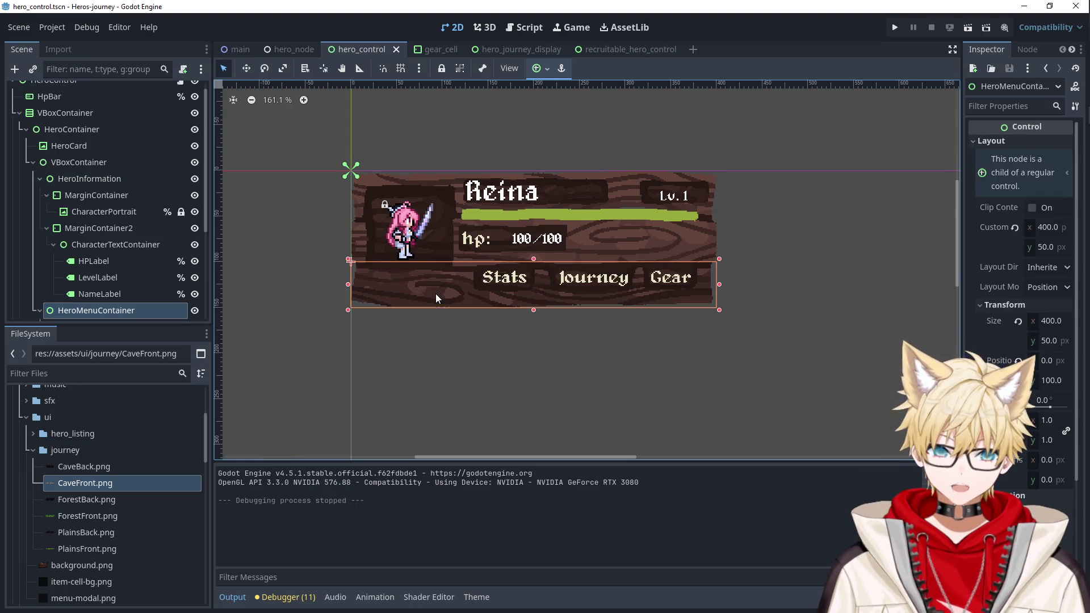
left_click(424, 172)
left_click(425, 173)
left_click(412, 129)
left_click(403, 182)
left_click(394, 296)
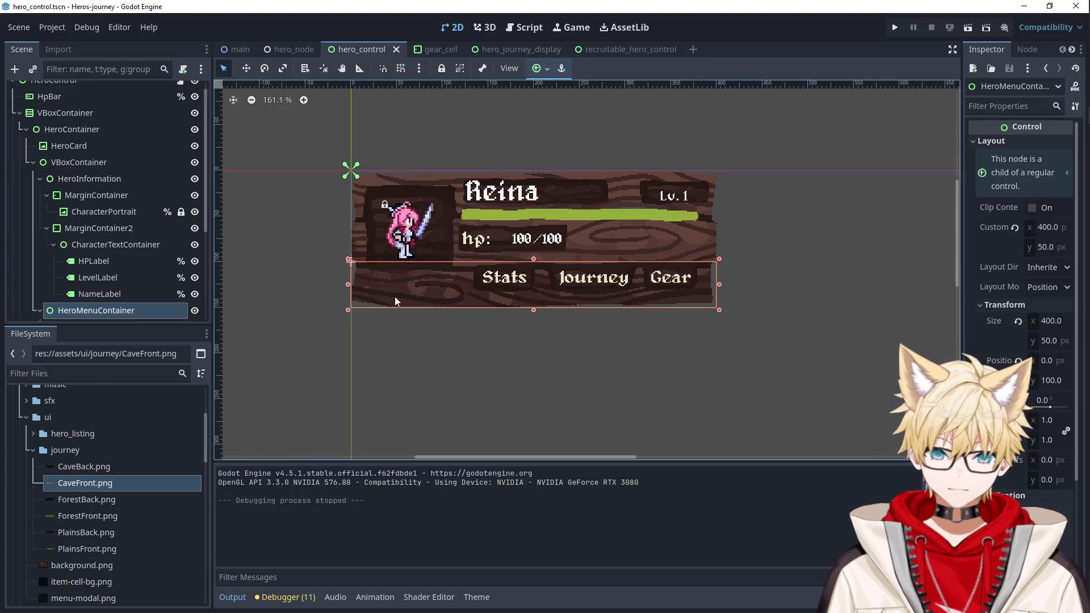
mouse_move(288, 137)
left_mouse_down()
mouse_move(468, 283)
mouse_move(789, 399)
mouse_move(779, 380)
mouse_move(316, 139)
left_mouse_up()
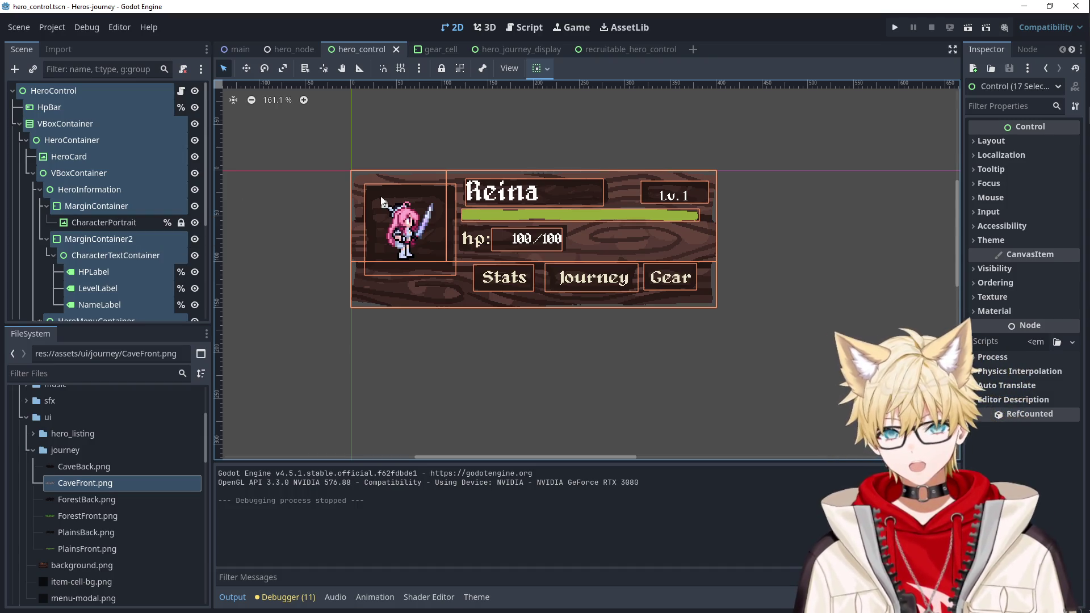
left_click(312, 152)
left_click_drag(321, 138, 751, 352)
left_click(234, 227)
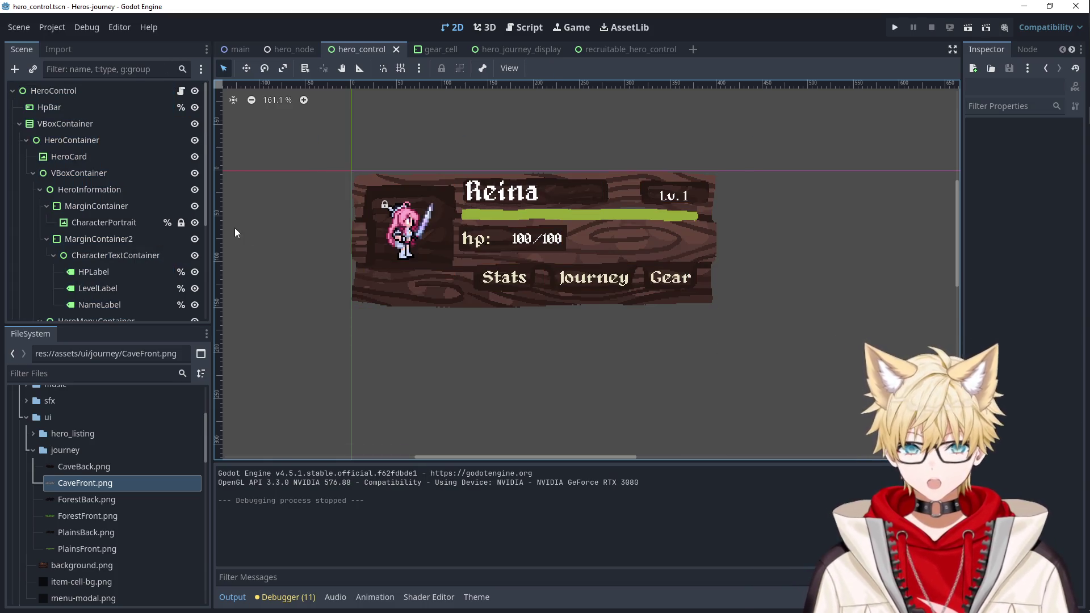
left_click(367, 203)
left_click(103, 122)
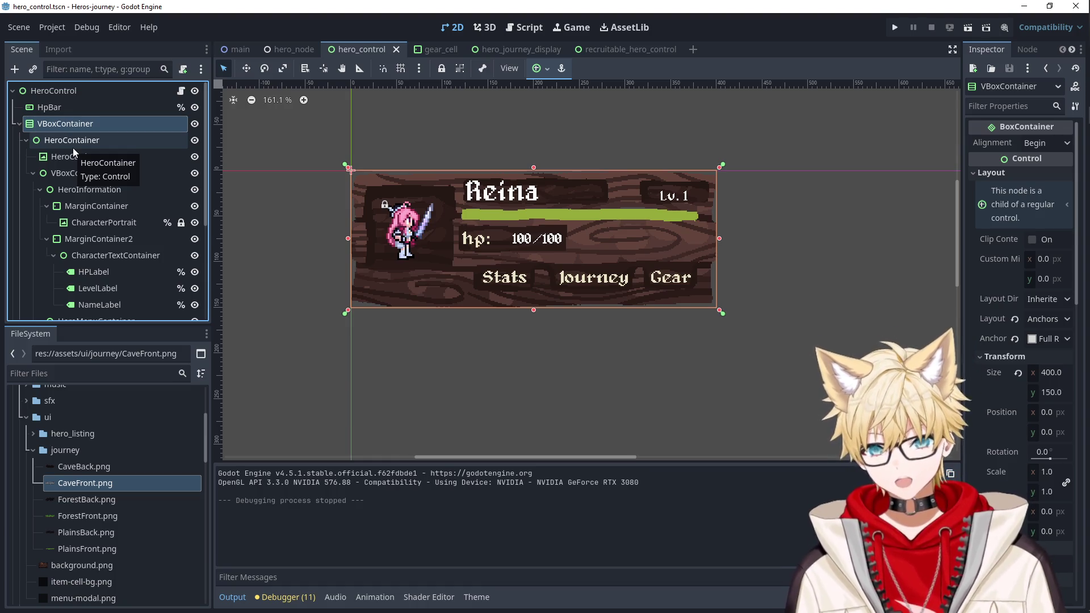
left_click(119, 270)
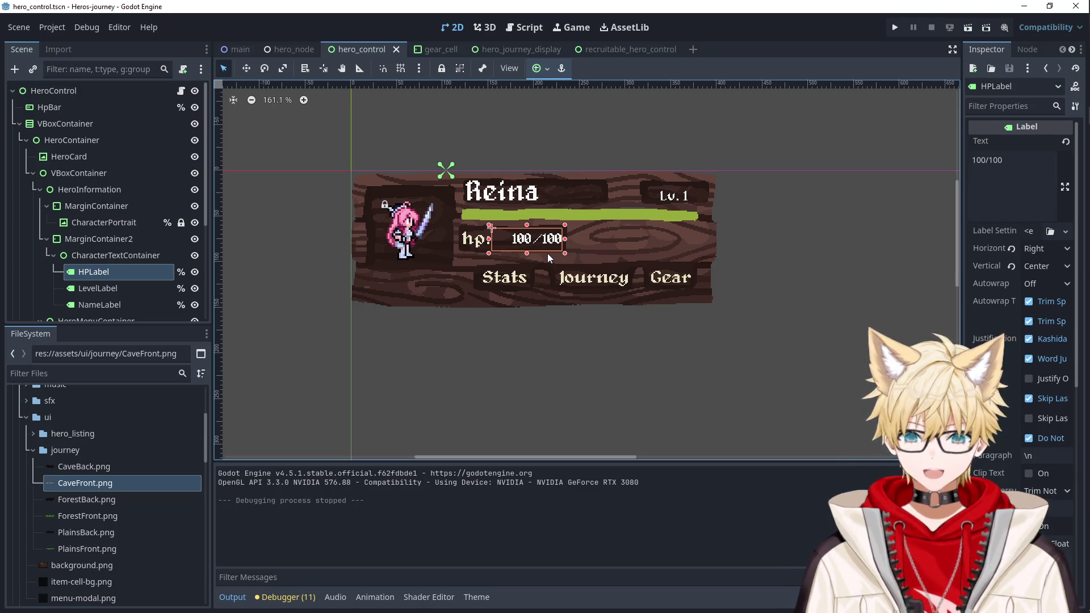
left_click(124, 121)
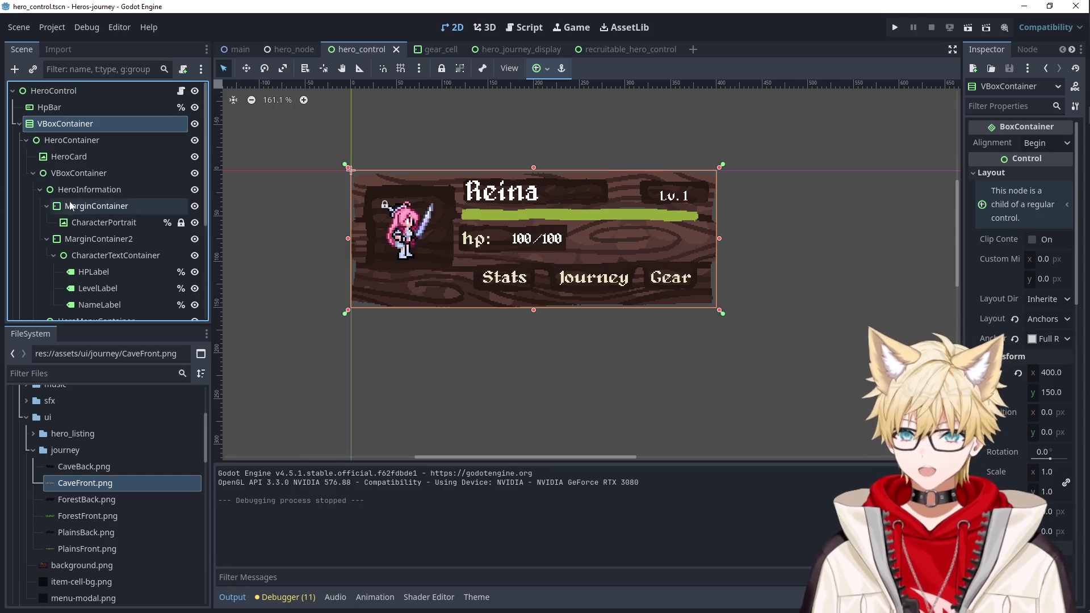
mouse_move(493, 196)
left_mouse_down()
mouse_move(485, 204)
mouse_move(507, 215)
left_mouse_up()
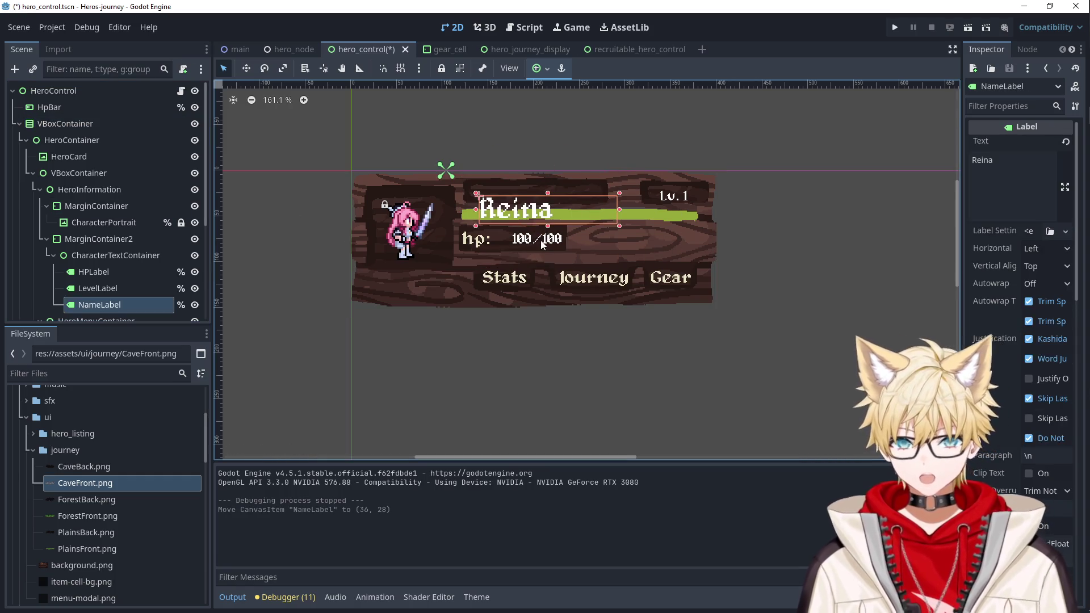
Undo the NameLabel move and inspect the CharacterTextContainer.
key("ctrl+z")
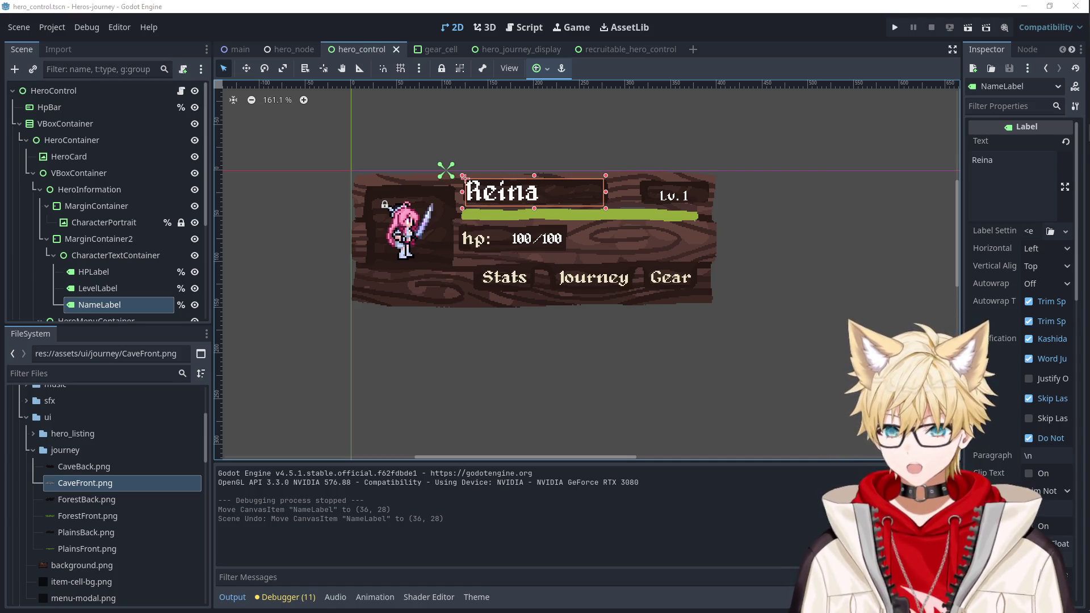
scroll(98, 236, "down", 3)
left_click(95, 166)
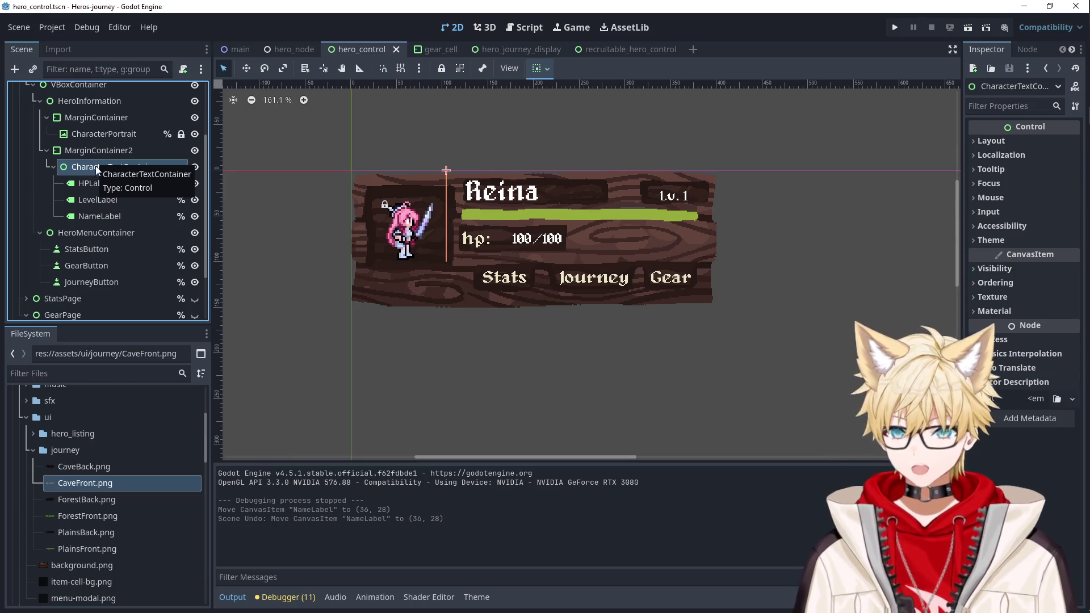
left_click(401, 171)
Inspect the HeroMenuContainer, then try dragging the Reina NameLabel down and undo it.
left_click(403, 281)
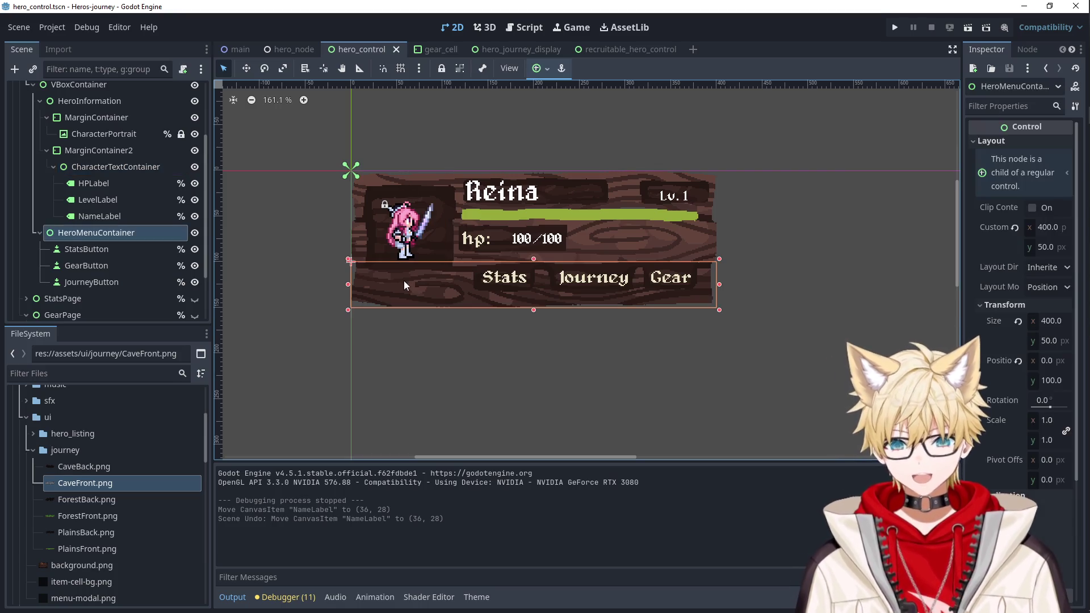
left_click(479, 198)
mouse_move(532, 193)
left_mouse_down()
mouse_move(465, 226)
mouse_move(435, 392)
mouse_move(571, 342)
left_mouse_up()
key("ctrl+z")
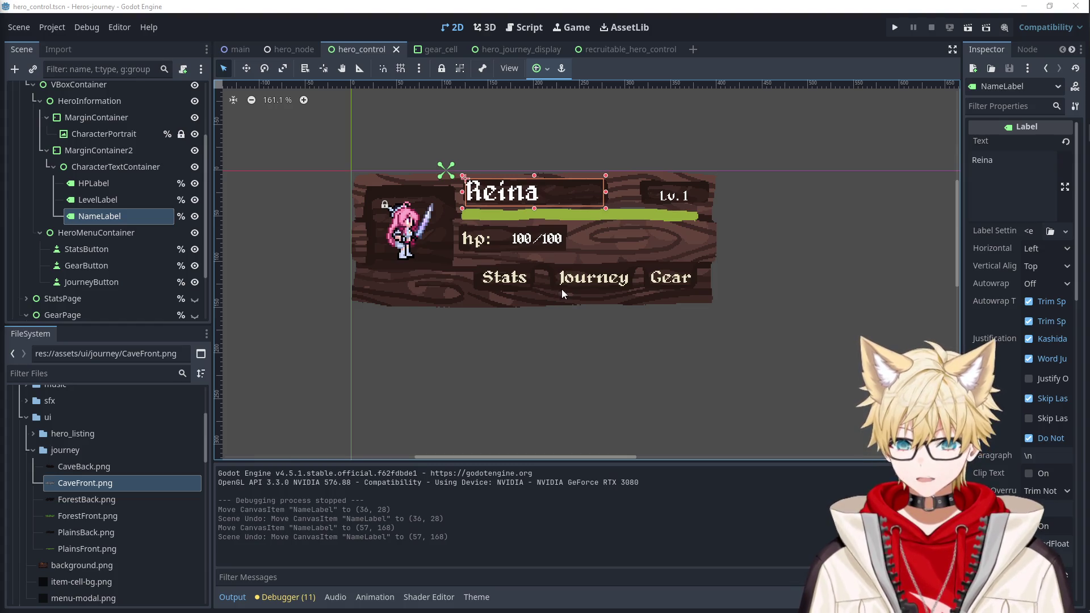
Open the Export dialog from the Project menu.
mouse_move(1073, 132)
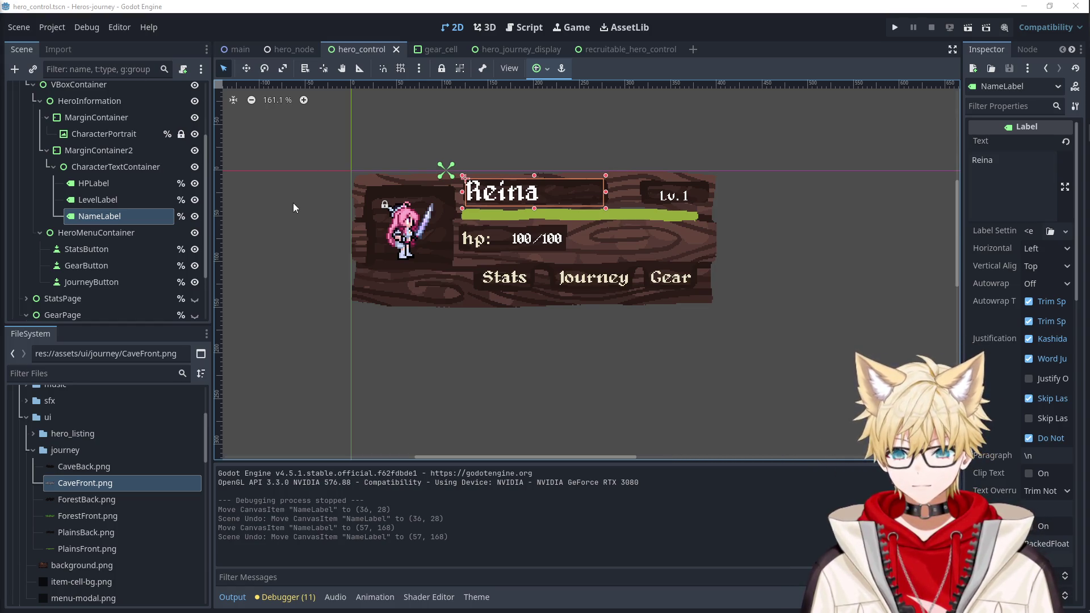
left_click(53, 27)
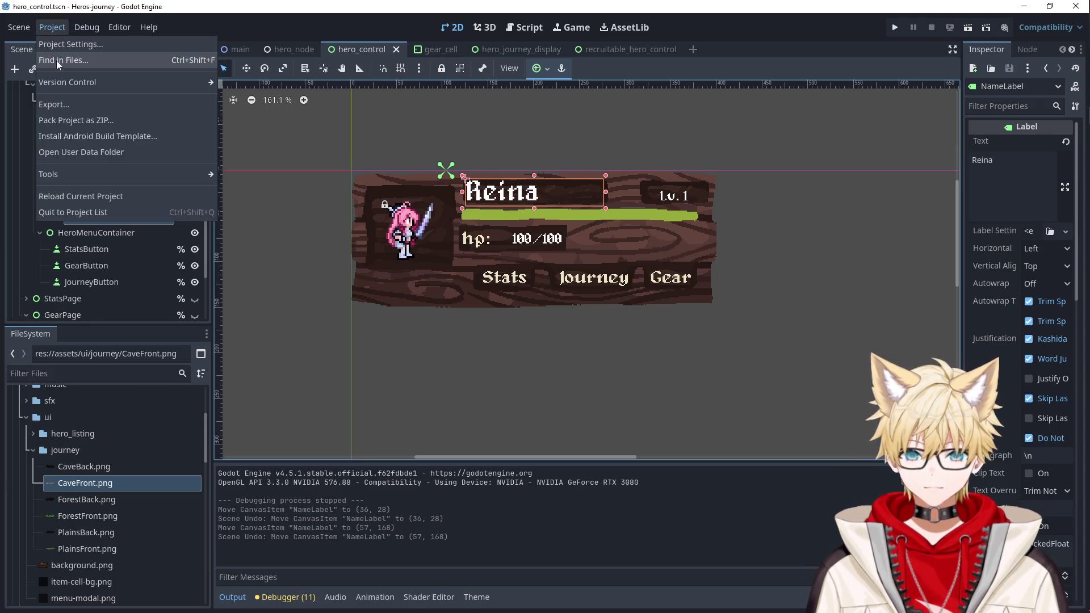
left_click(63, 103)
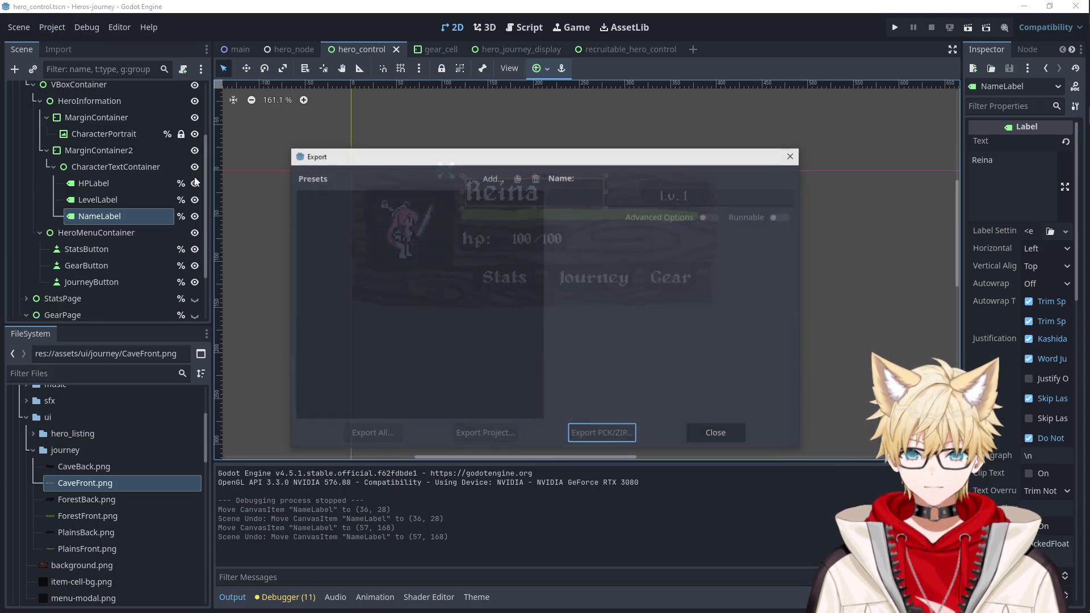
Add a Web (Runnable) export preset and review its Resources, Patches, Features, Encryption and Script tabs.
left_click(482, 179)
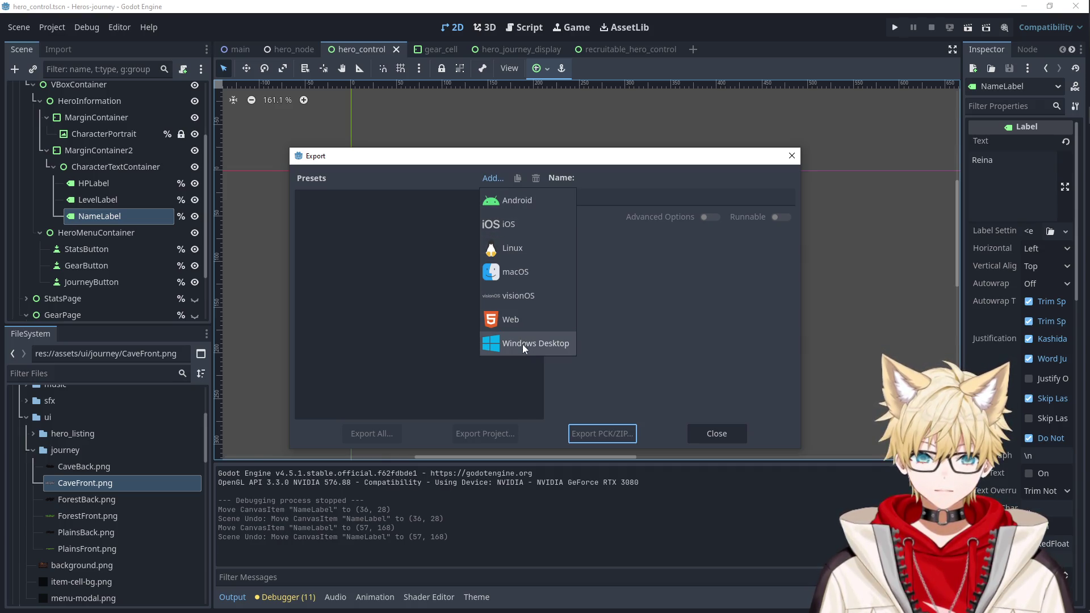
left_click(511, 319)
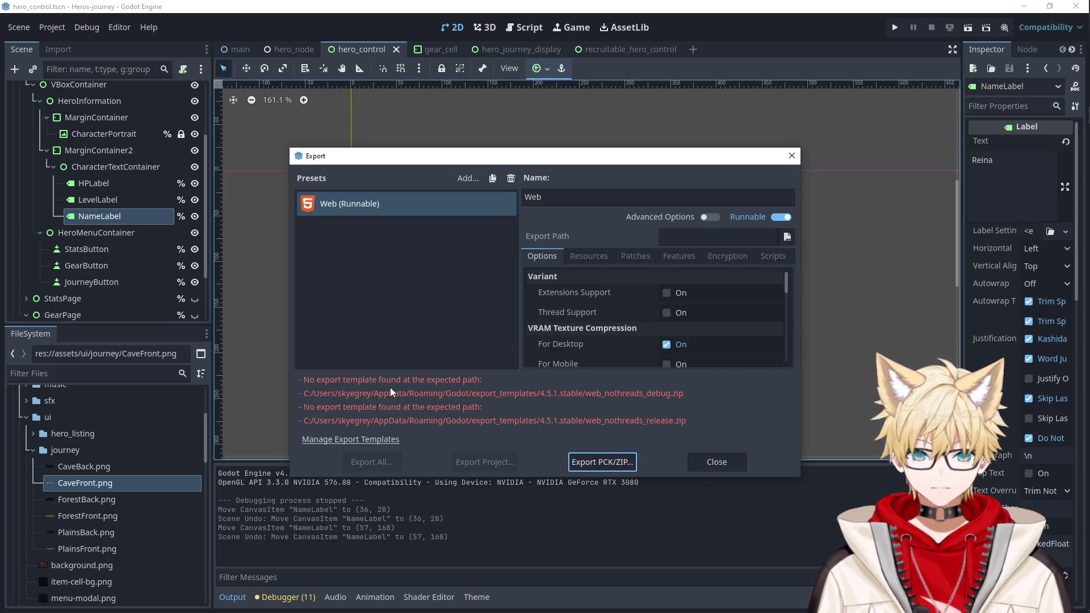
left_click(587, 257)
left_click(635, 256)
left_click(679, 256)
left_click(728, 256)
left_click(773, 256)
left_click(553, 256)
Close the Export dialog and run the project to test it.
scroll(616, 331, "down", 5)
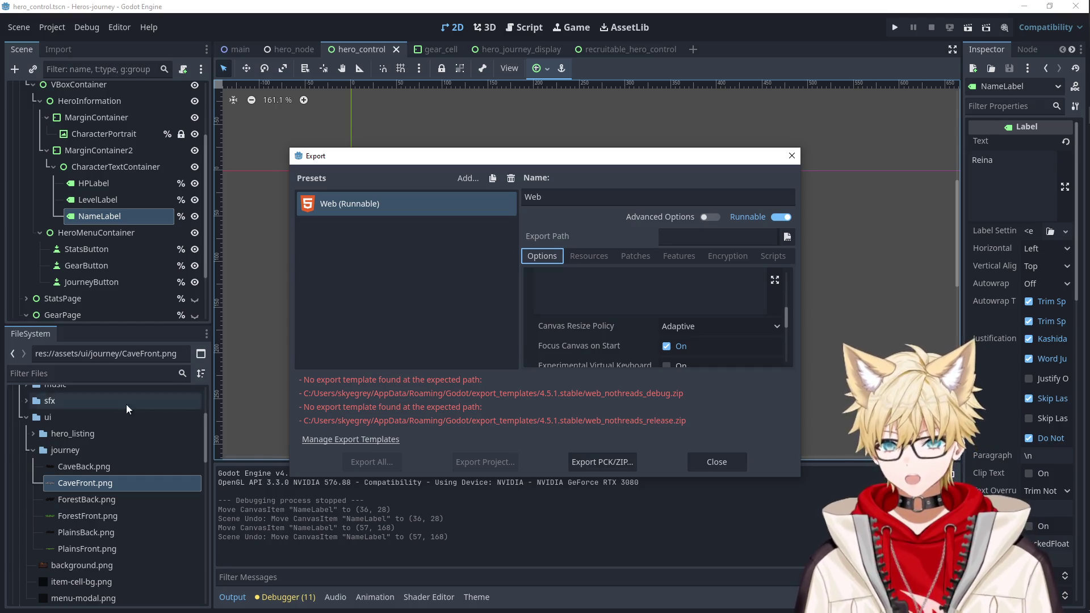
left_click(792, 156)
left_click(892, 30)
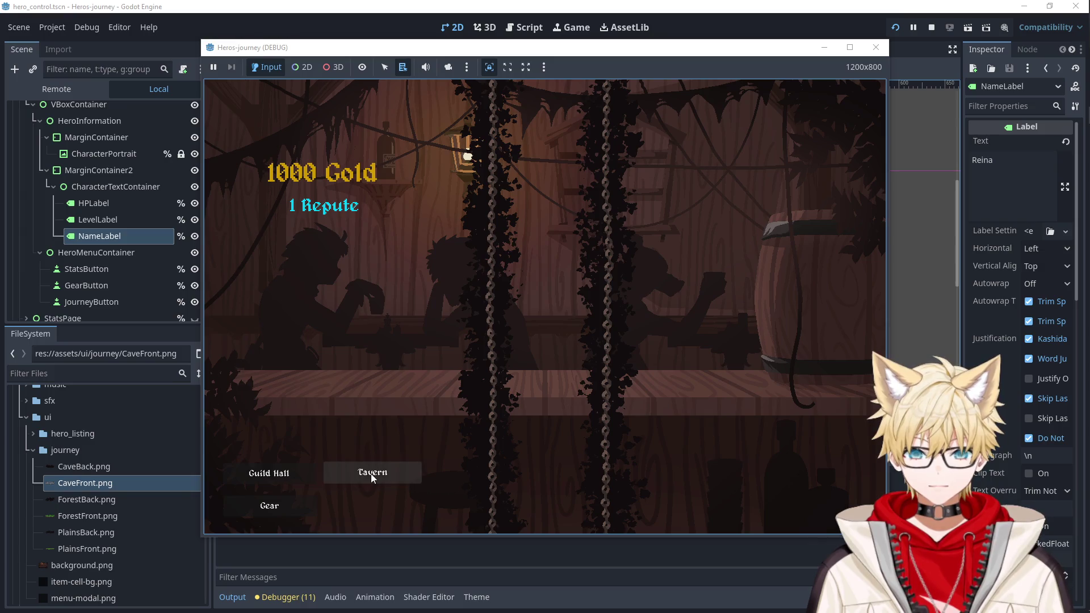
Flip through the Tavern, Gear and Guild Hall pages in the running game.
left_click(370, 474)
left_click(306, 500)
left_click(306, 474)
left_click(352, 472)
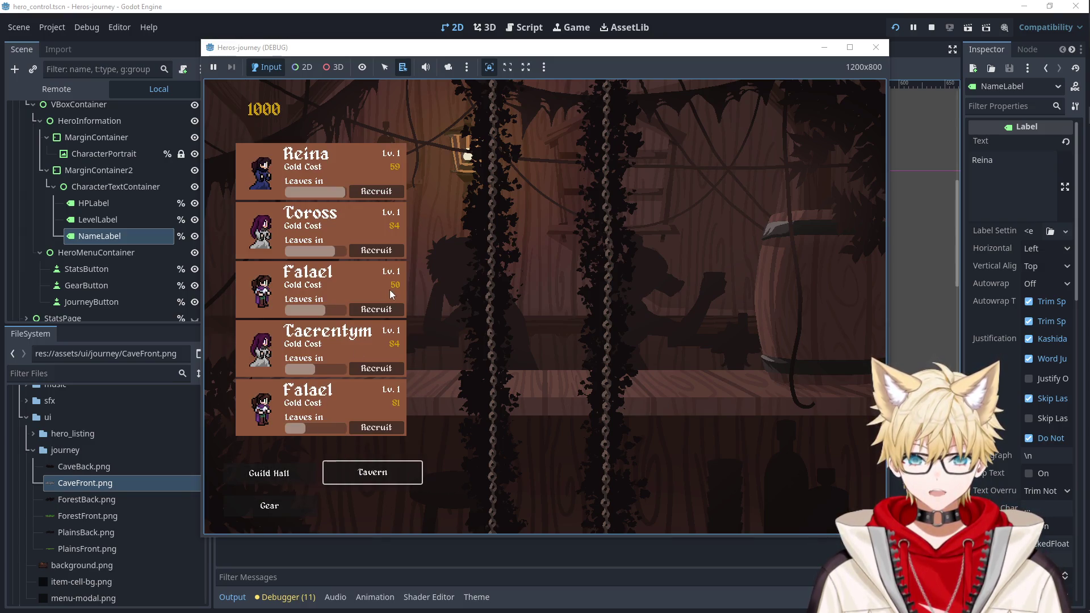
Recruit Toross and Reina at the tavern, then close the game window.
left_click(368, 251)
left_click(375, 192)
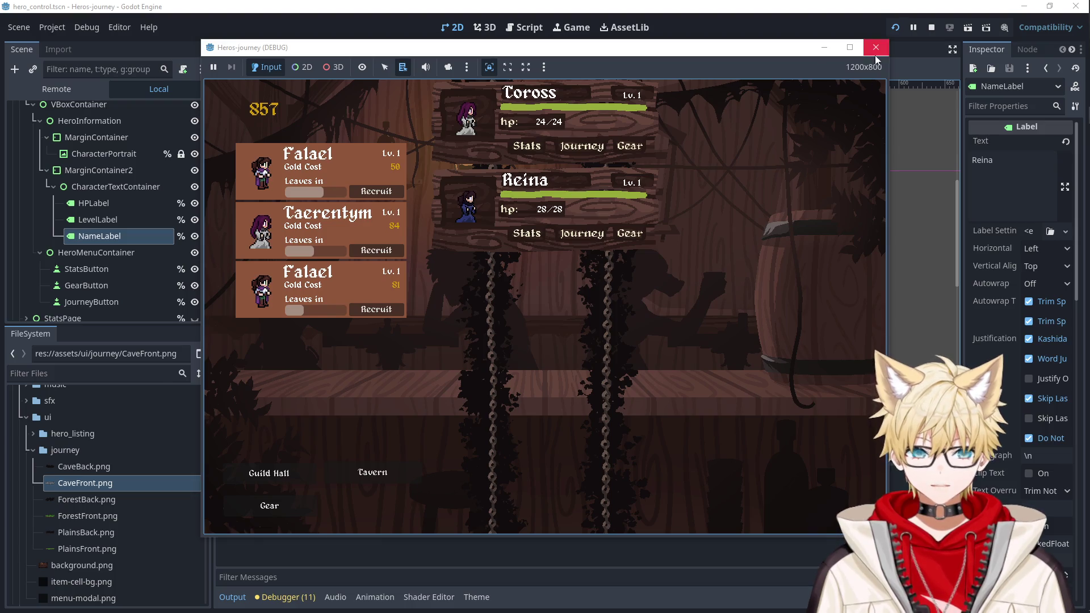
left_click(876, 54)
scroll(106, 257, "down", 2)
scroll(63, 176, "up", 5)
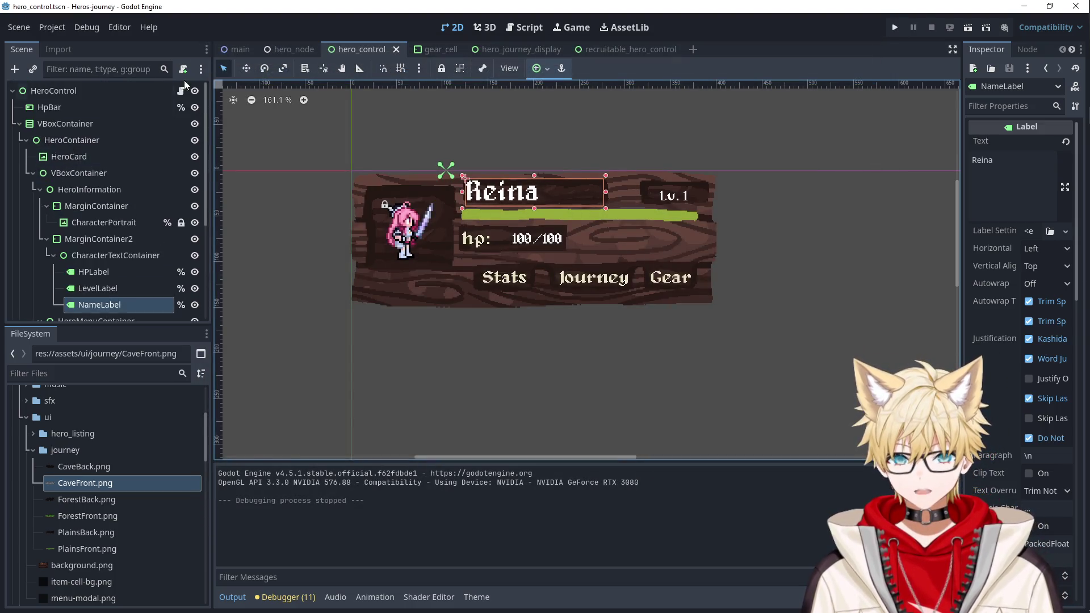
Enable Autoplay on the main scene's Sounds > Music node, then save and run the game.
left_click(237, 50)
scroll(78, 173, "down", 6)
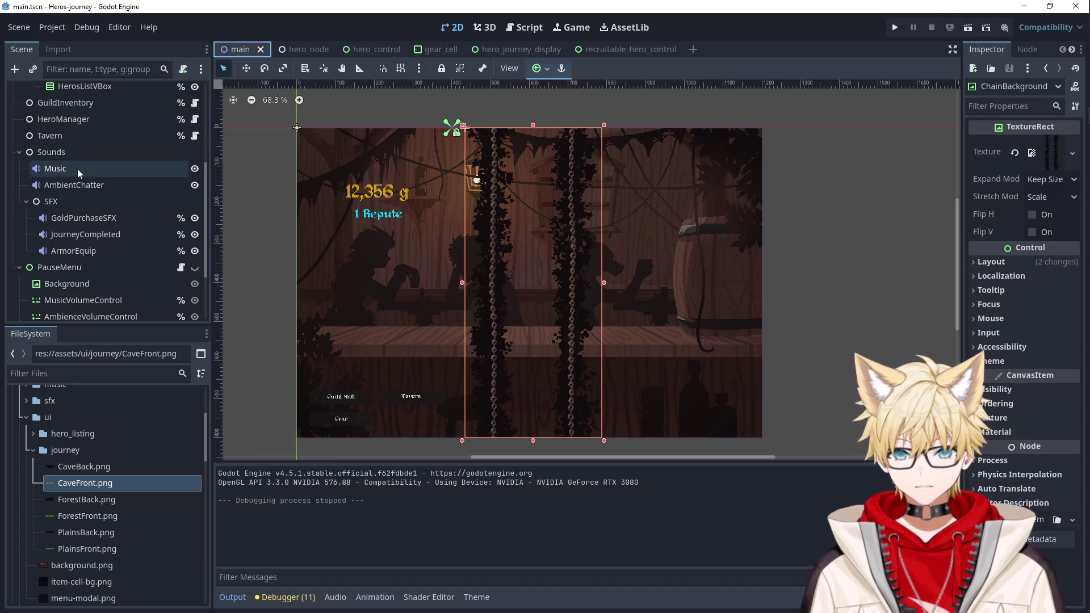
left_click(78, 173)
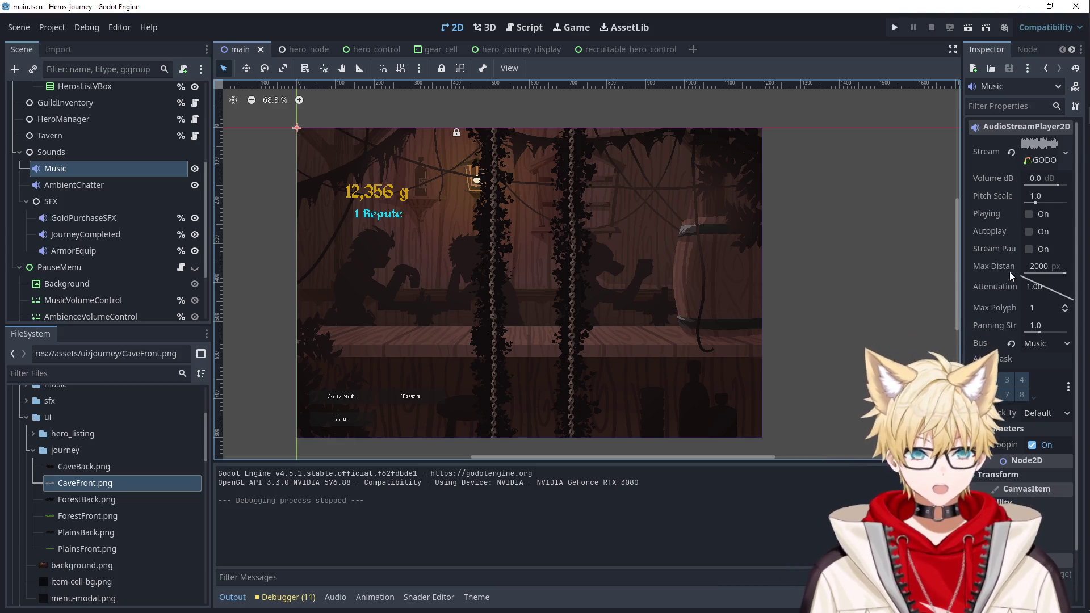
left_click(1028, 231)
left_click(882, 159)
left_click(895, 27)
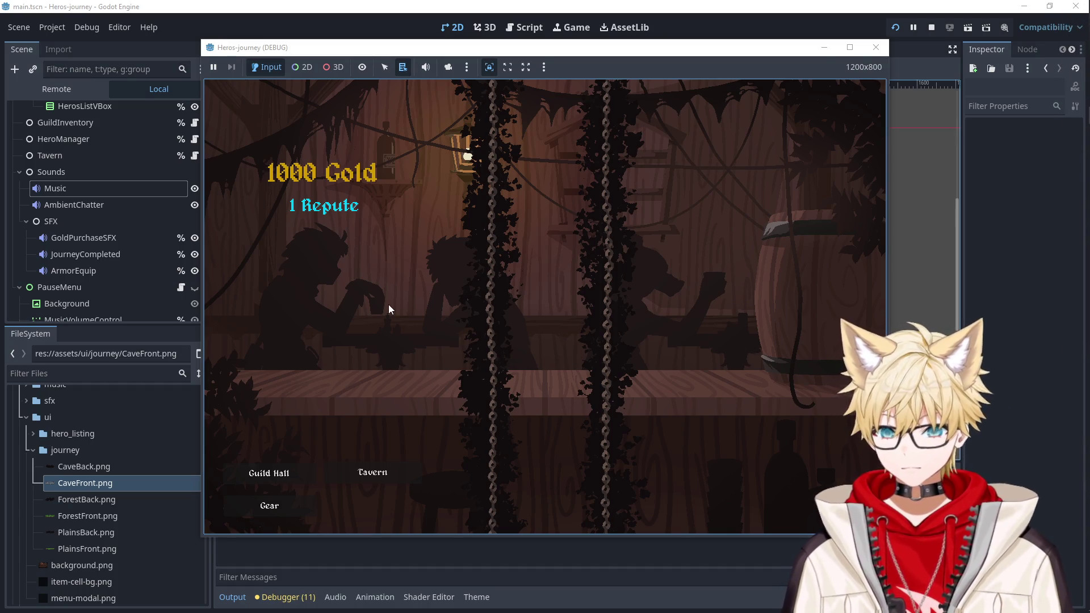
Recruit Lyari and Simimar at the tavern and view both heroes' stats.
left_click(352, 471)
left_click(370, 251)
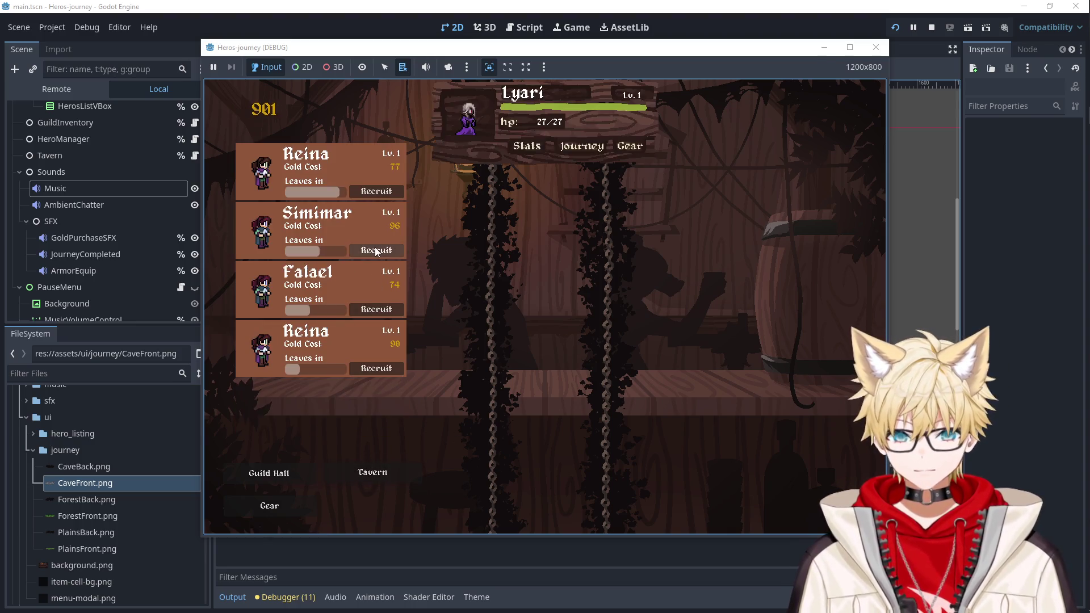
left_click(377, 251)
left_click(522, 234)
left_click(528, 146)
Check Lyari's gear panel and journey difficulty choices, open the gear inventory, then close the game.
left_click(622, 149)
left_click(623, 148)
left_click(593, 149)
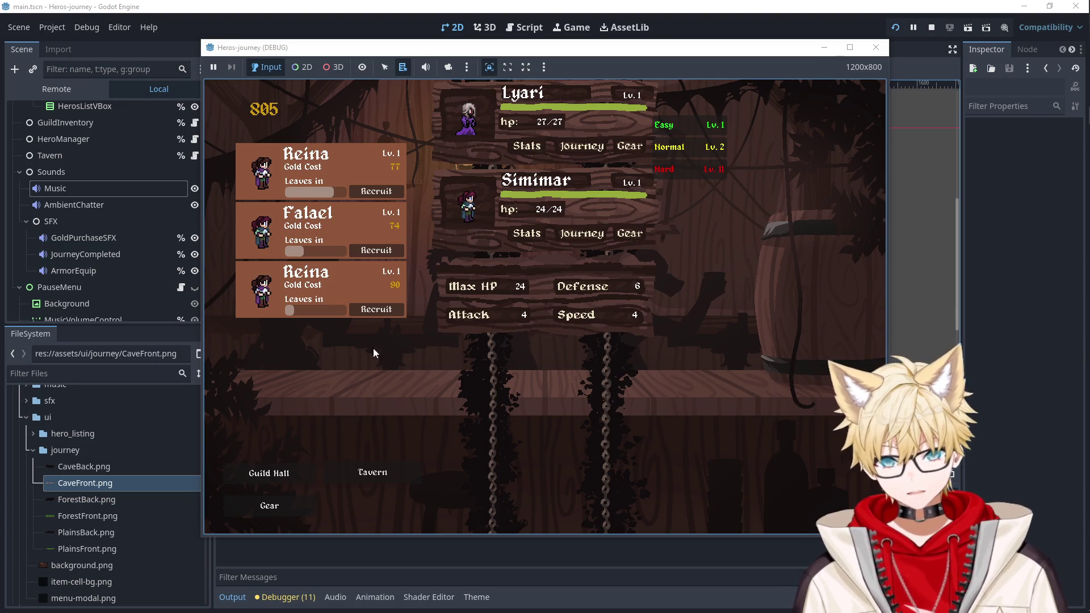
left_click(295, 502)
left_click(876, 47)
scroll(64, 254, "down", 3)
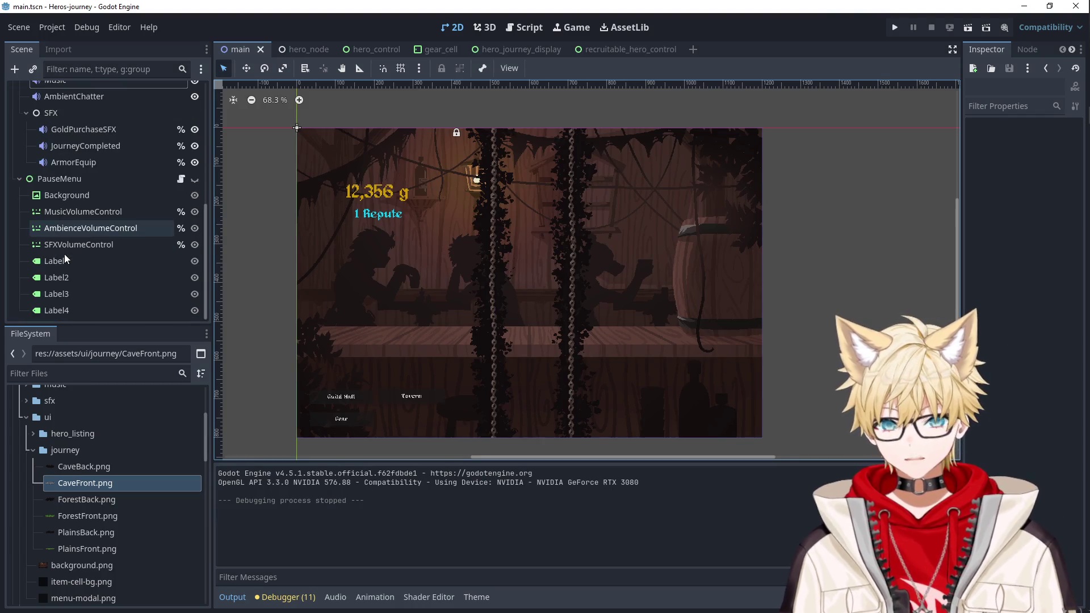
scroll(65, 238, "up", 10)
left_click(194, 272)
scroll(589, 216, "down", 2)
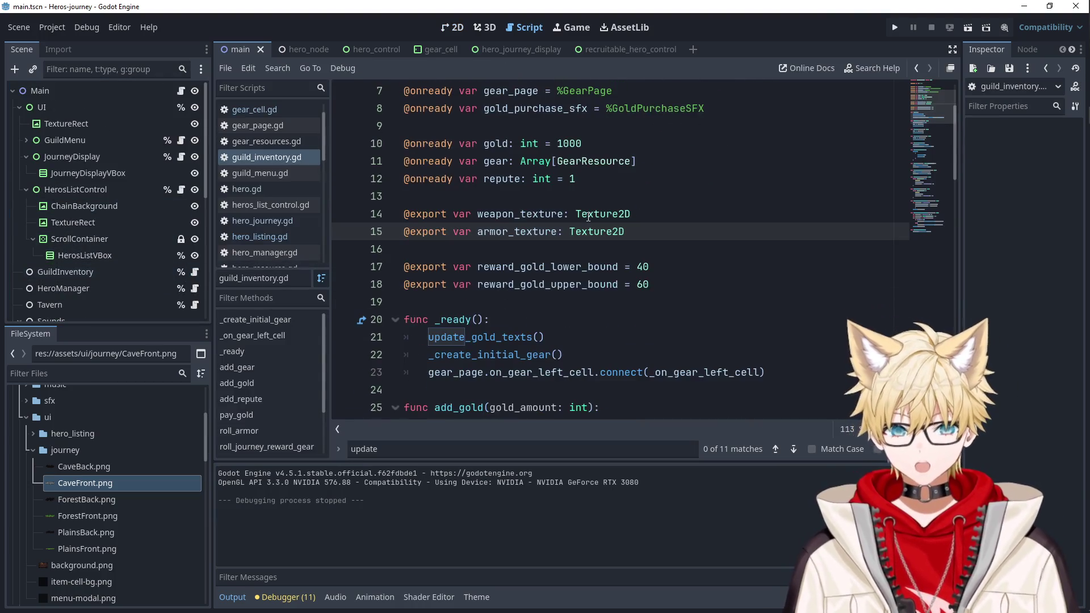
left_click(578, 137)
key("BackSpace")
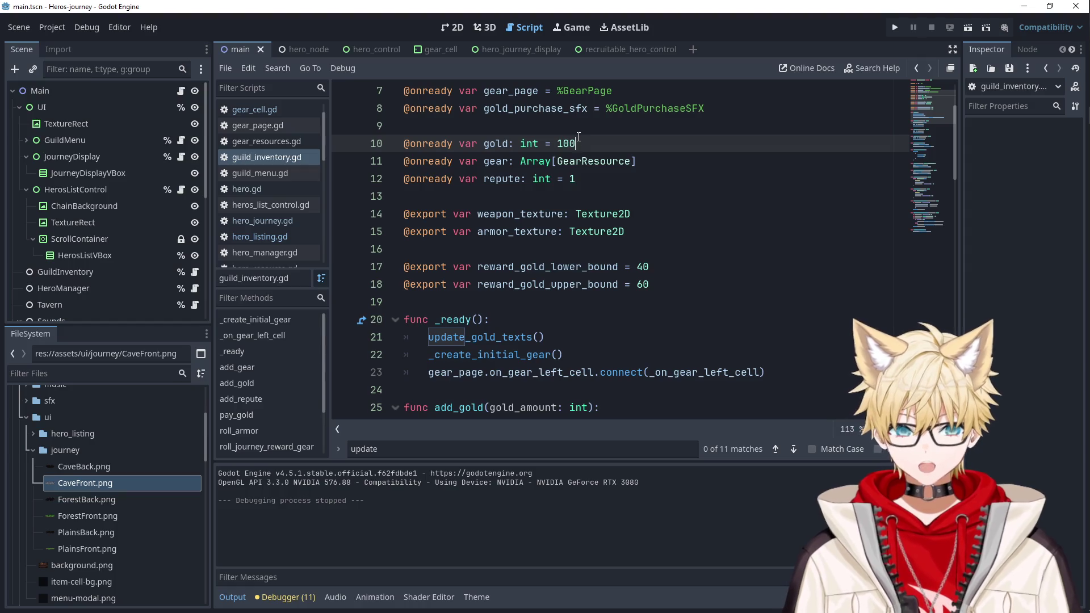
left_click(650, 186)
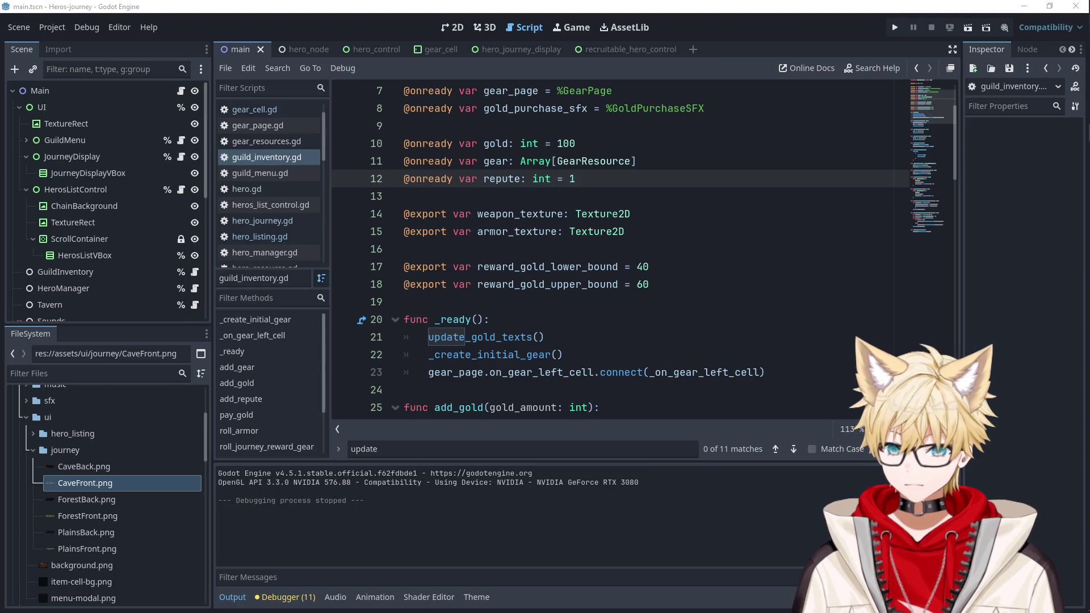
left_click(535, 268)
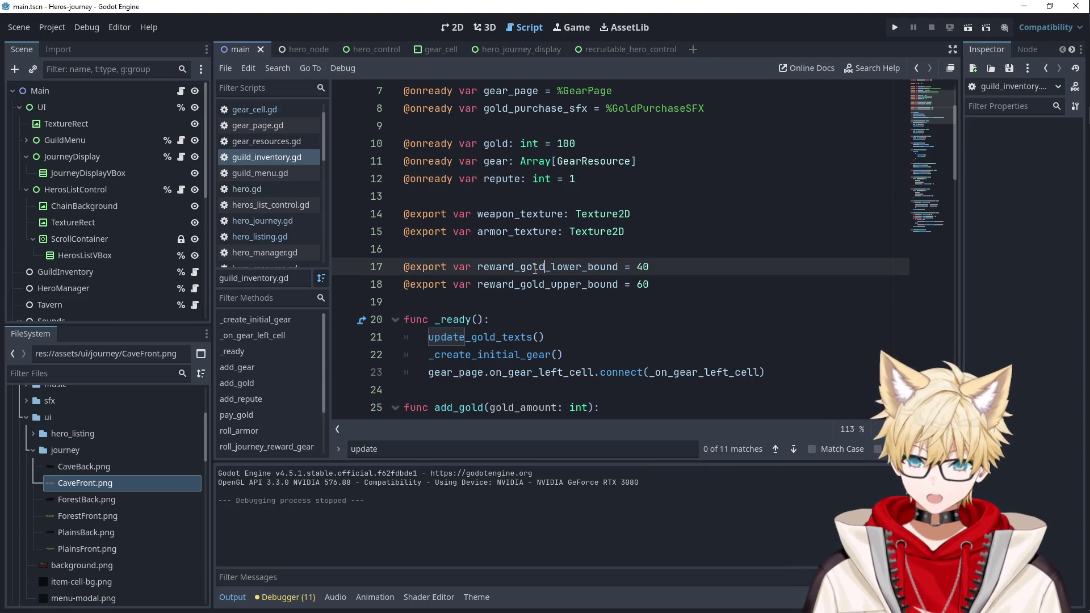
left_click(483, 301)
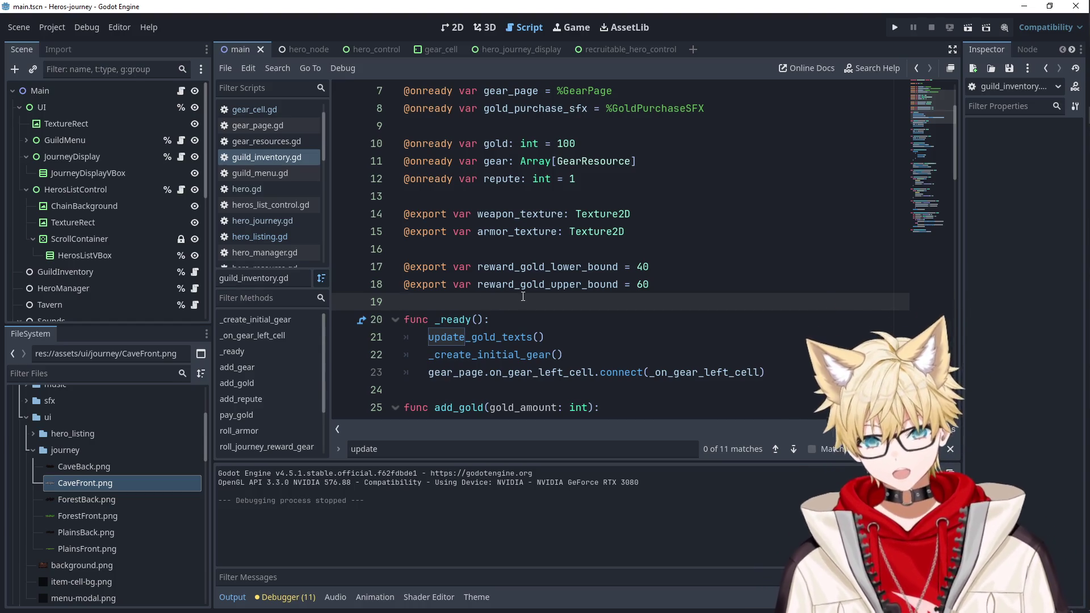
left_click(642, 232)
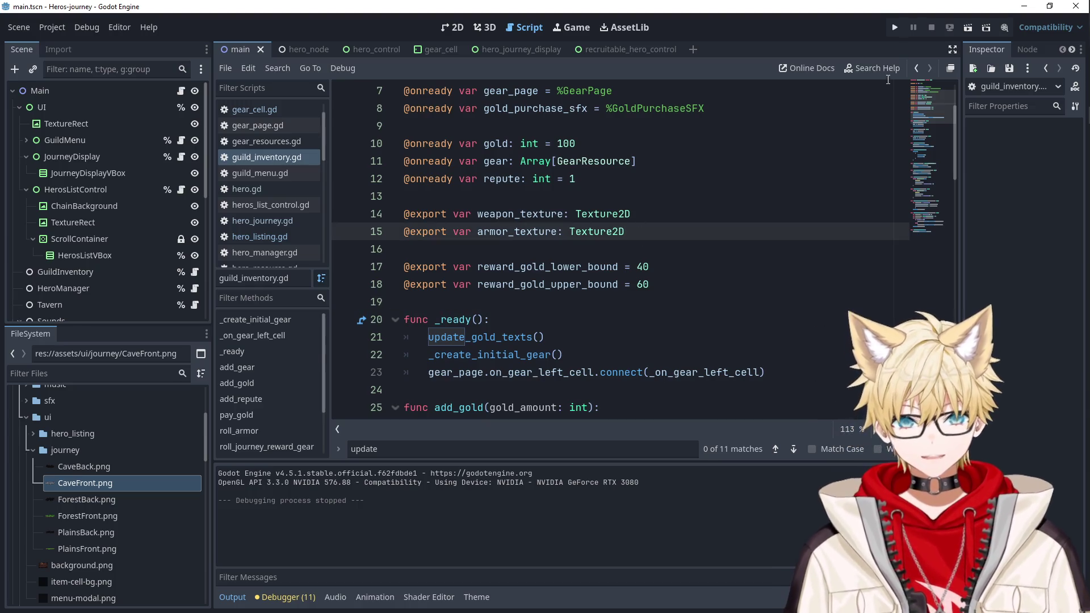
left_click(893, 28)
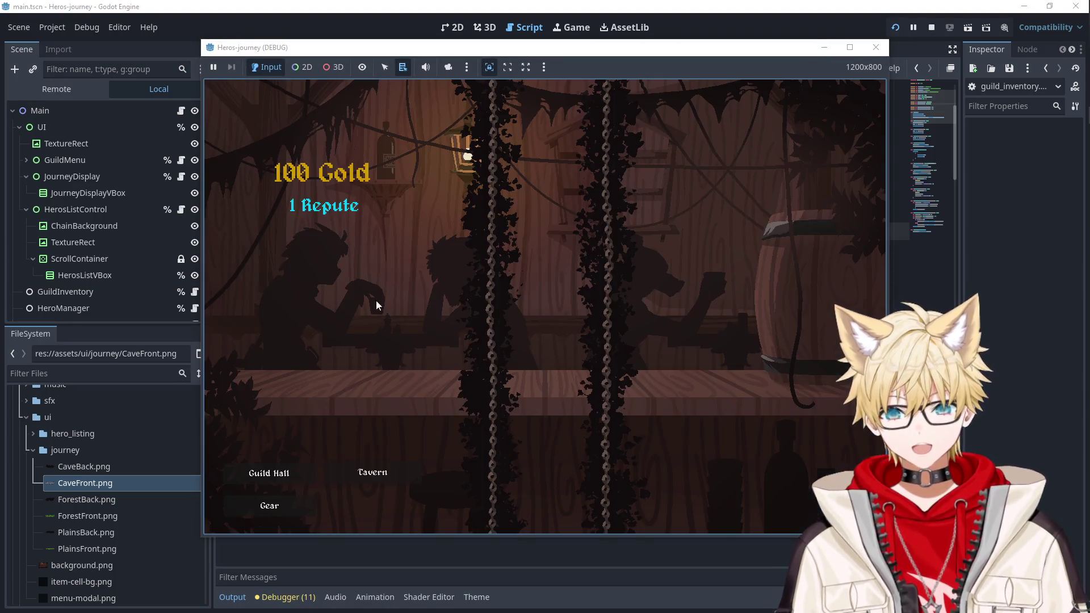
Recruit Vulred at the tavern and view his stats and equipment slots.
left_click(373, 472)
left_click(376, 192)
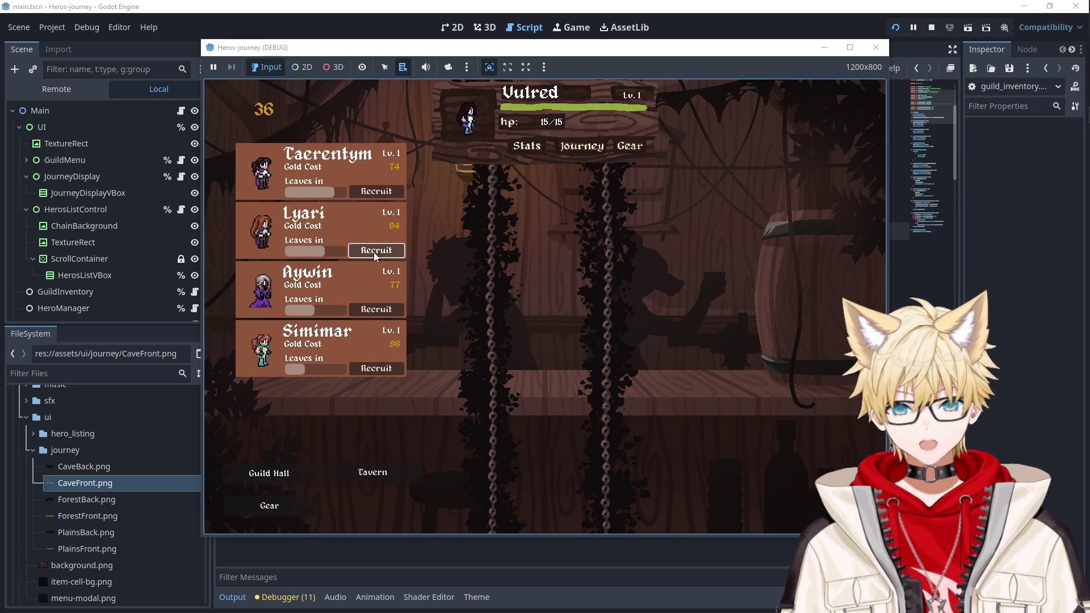
left_click(531, 149)
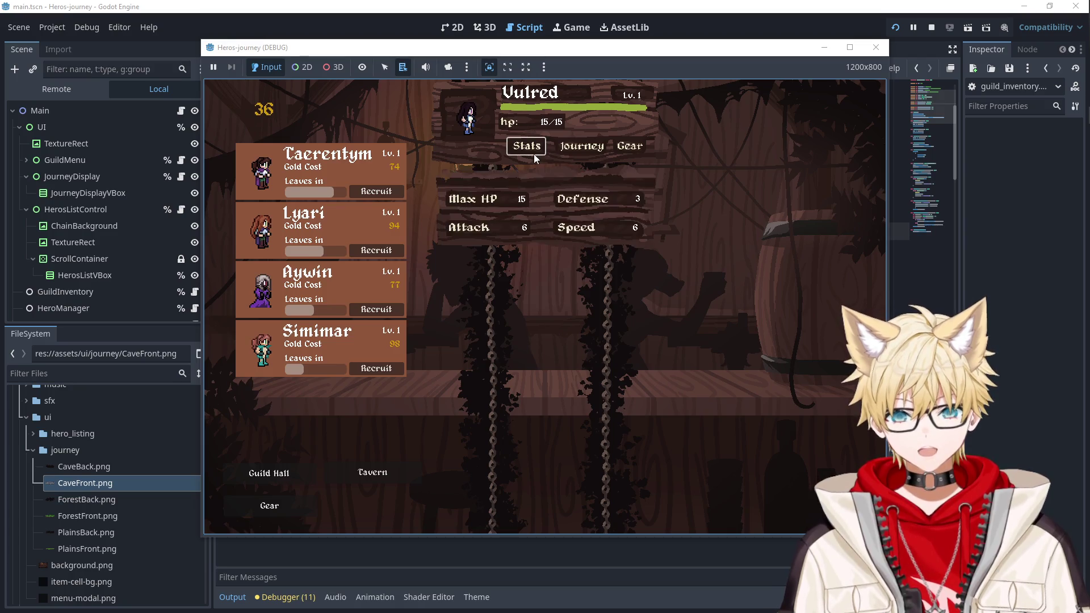
left_click(621, 148)
Equip Vulred with the sword and armor from the gear inventory, raising his HP to 18.
left_click(269, 473)
left_click(270, 505)
mouse_move(250, 231)
left_mouse_down()
mouse_move(612, 220)
mouse_move(602, 218)
left_mouse_up()
left_click_drag(288, 230, 497, 215)
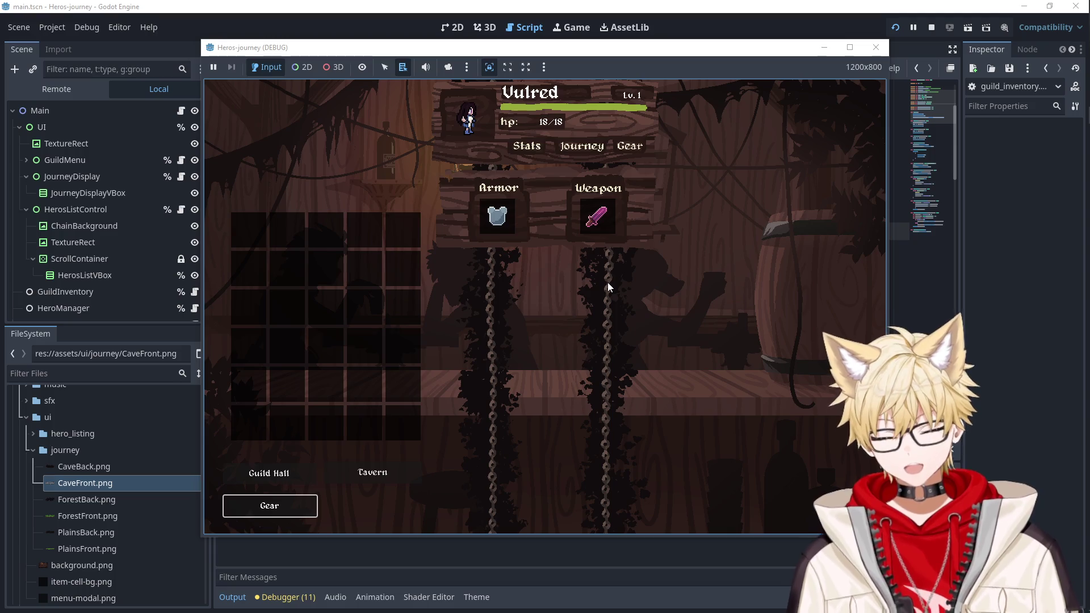
Open the tavern's recruit list, then close the Heros-journey debug window.
left_click(367, 474)
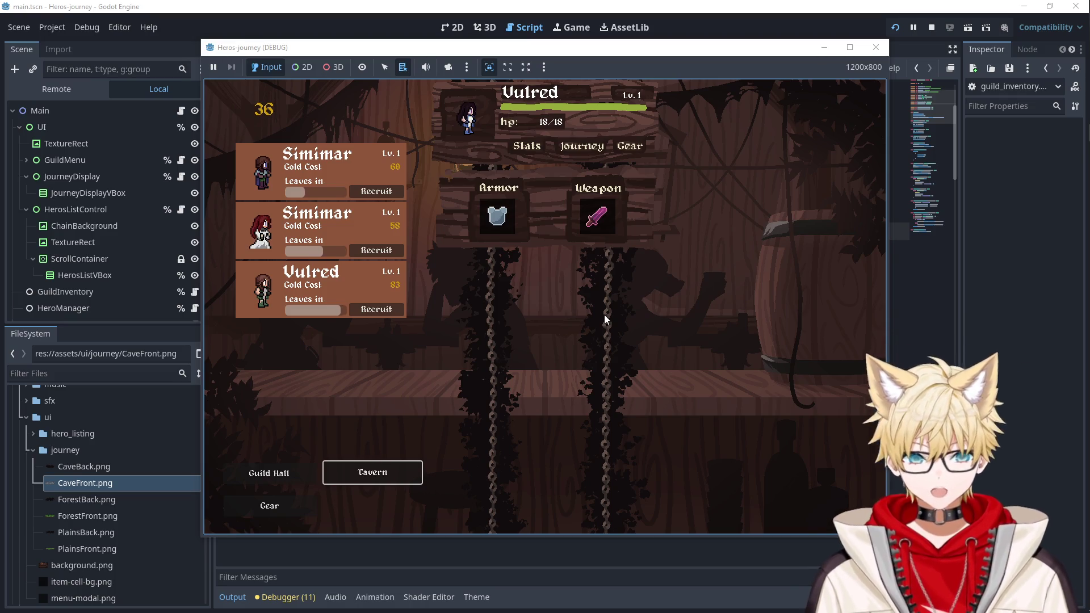
mouse_move(1087, 380)
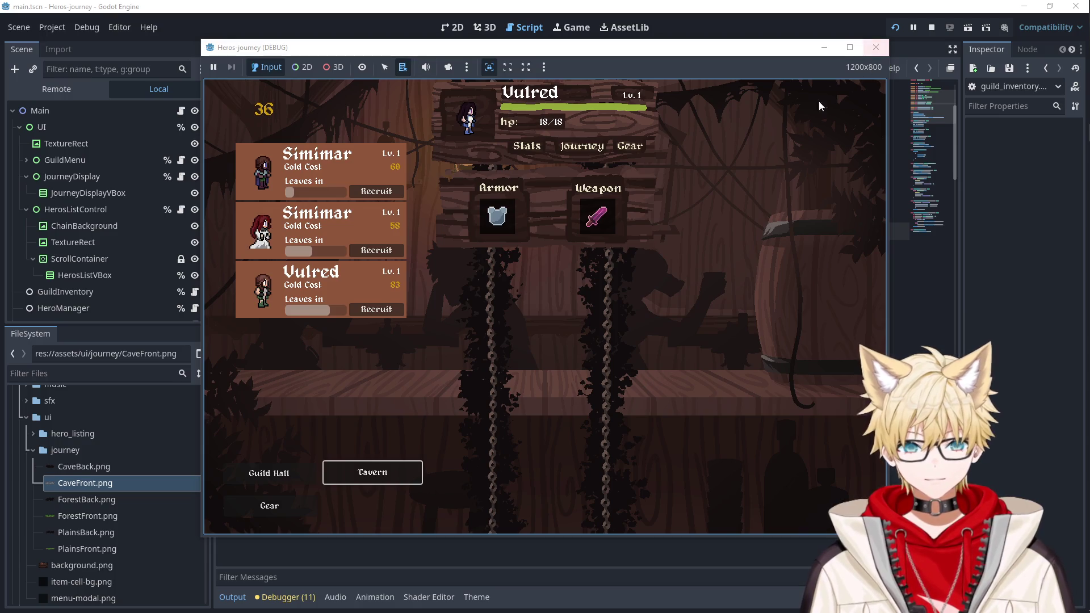
left_click(876, 47)
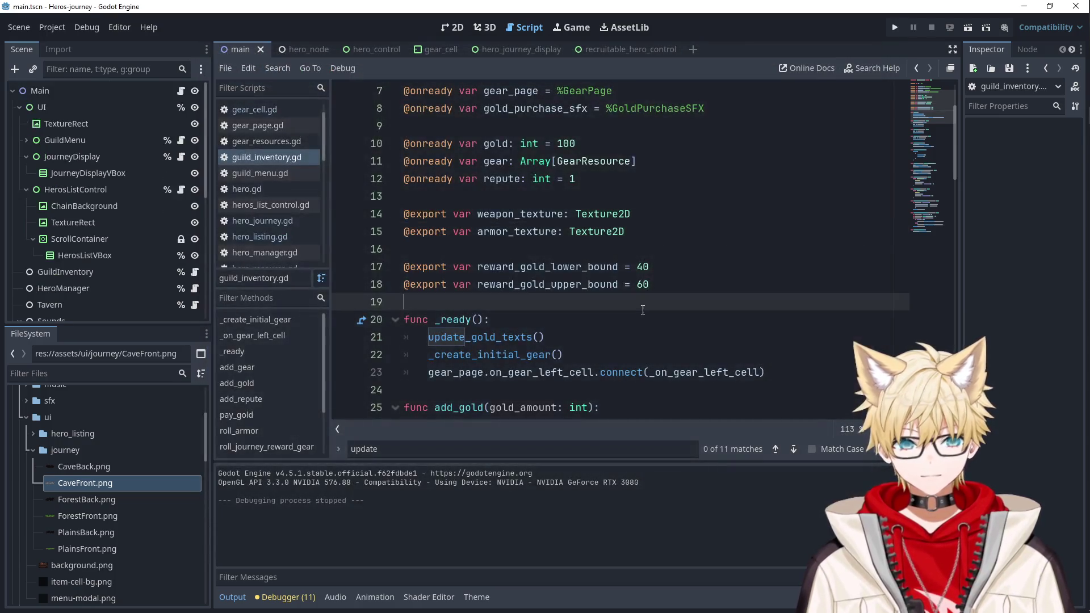
left_click(53, 28)
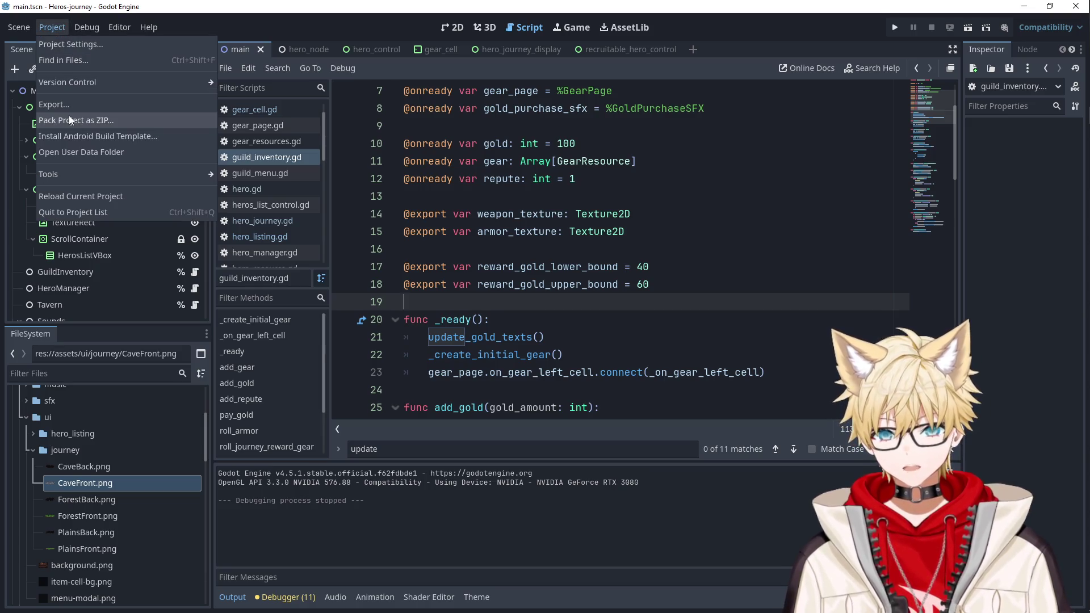
key("Escape")
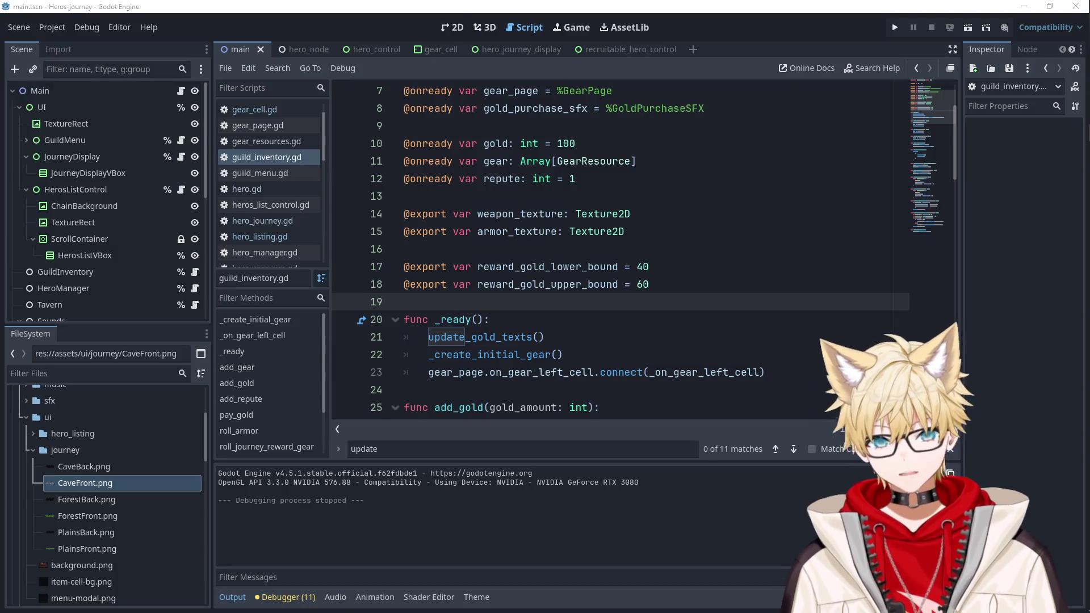
key("F5")
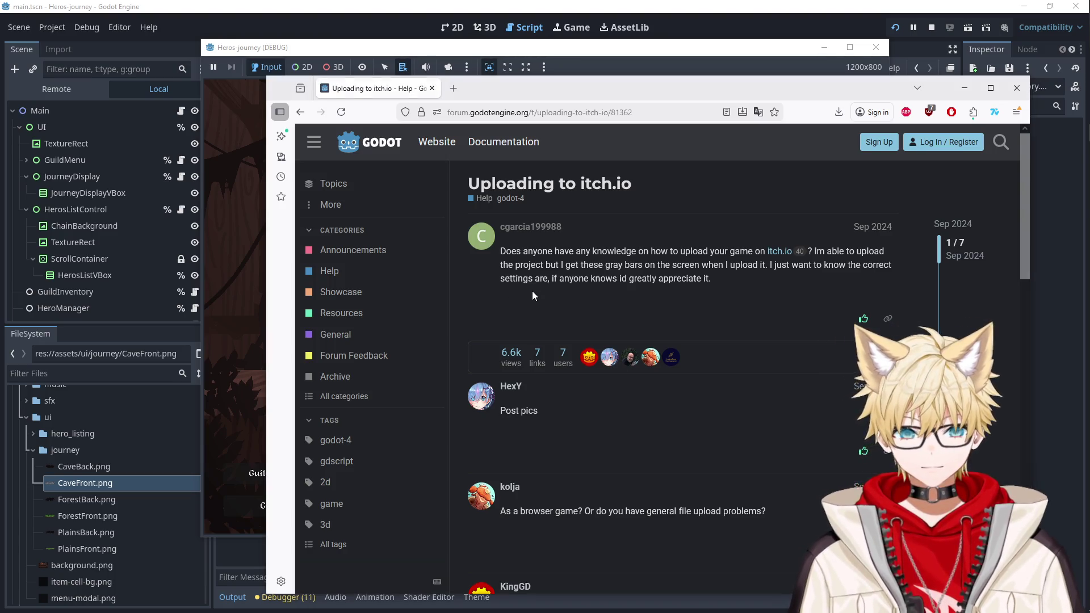
Open foosel.net's 'How to export a Godot 4 game to run on the web on itch.io' guide, then return to Godot.
scroll(533, 290, "down", 5)
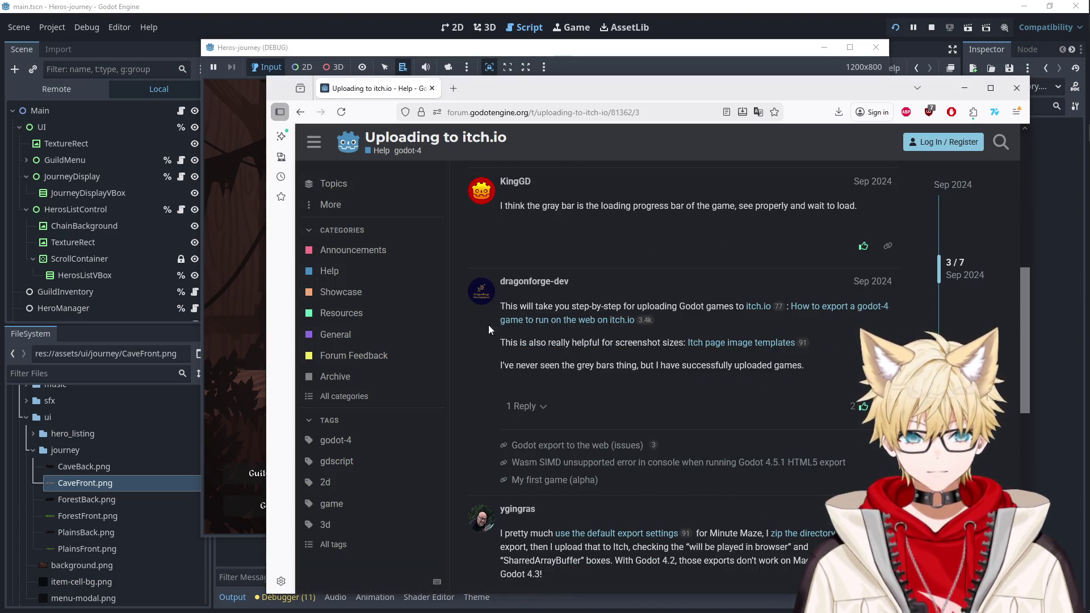
left_click(804, 315)
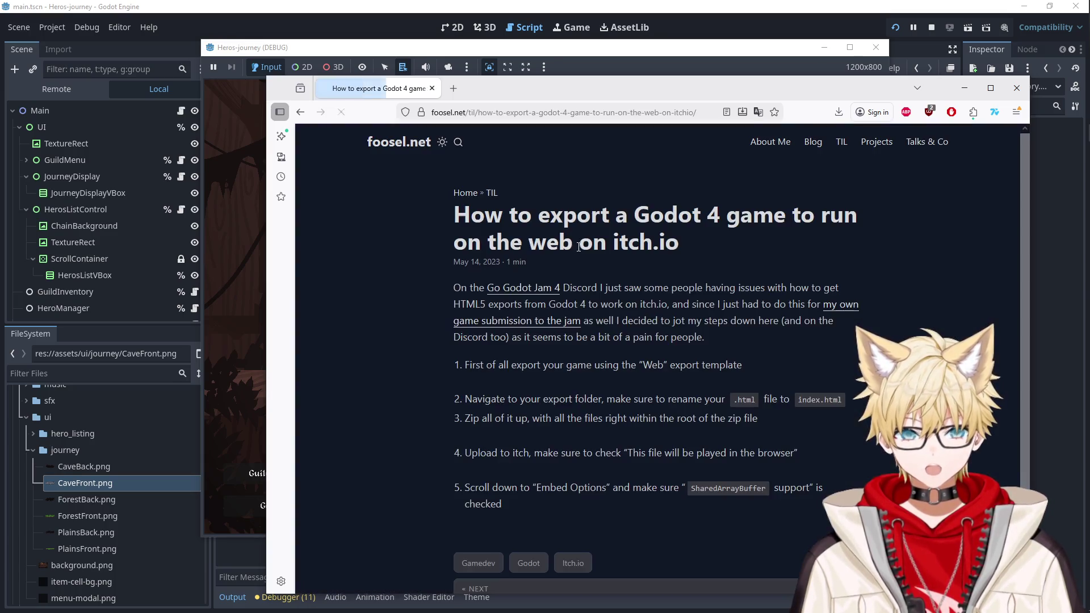
middle_click(608, 352)
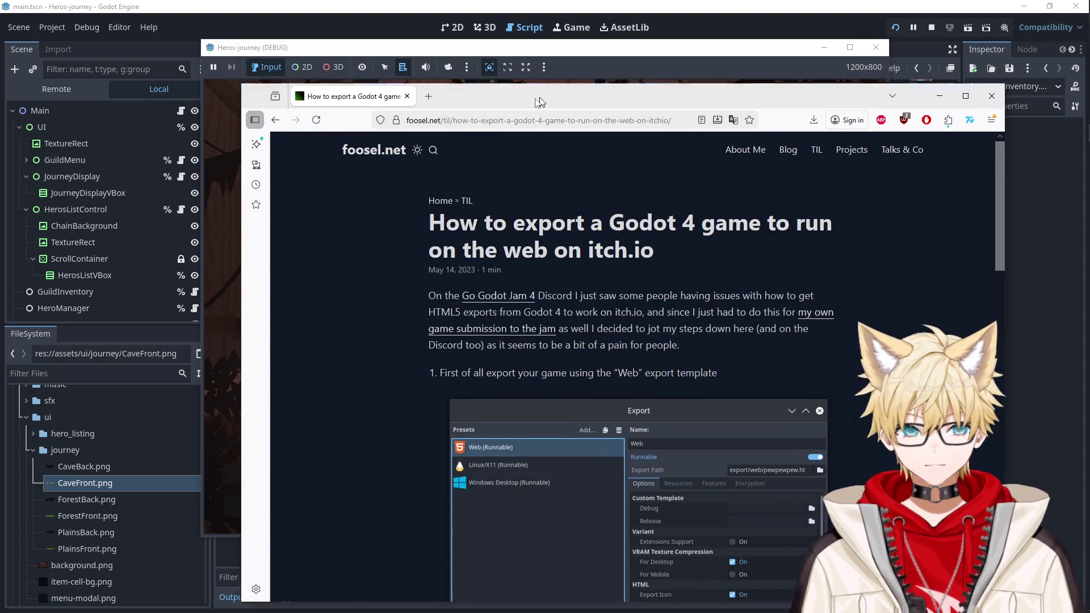
key("alt+Tab")
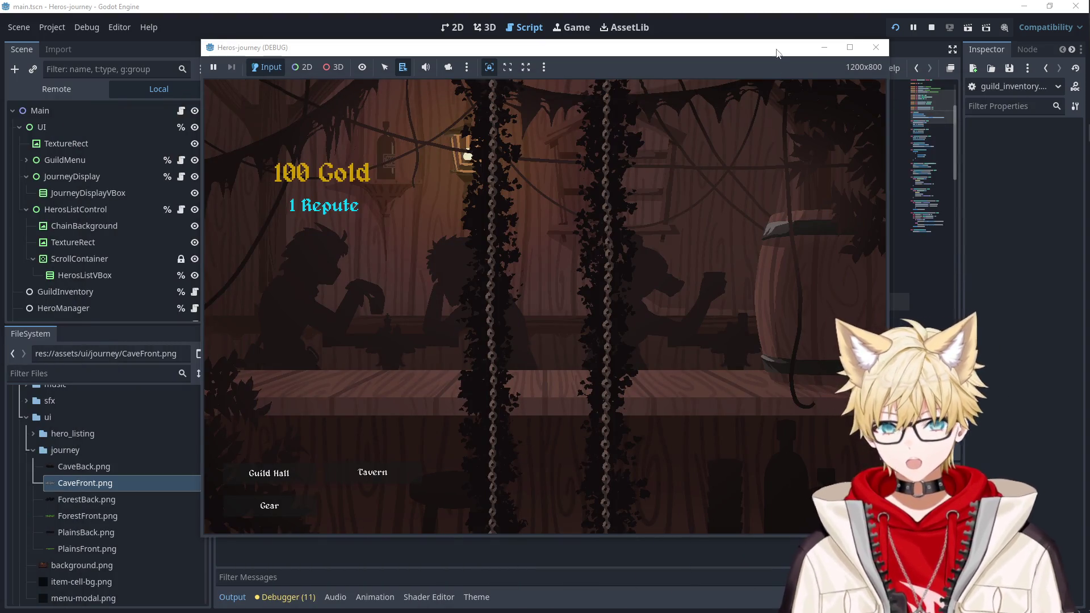
Close the debug game and open Manage Export Templates from the Export dialog, showing 4.5.1 templates missing.
left_click(875, 47)
left_click(490, 213)
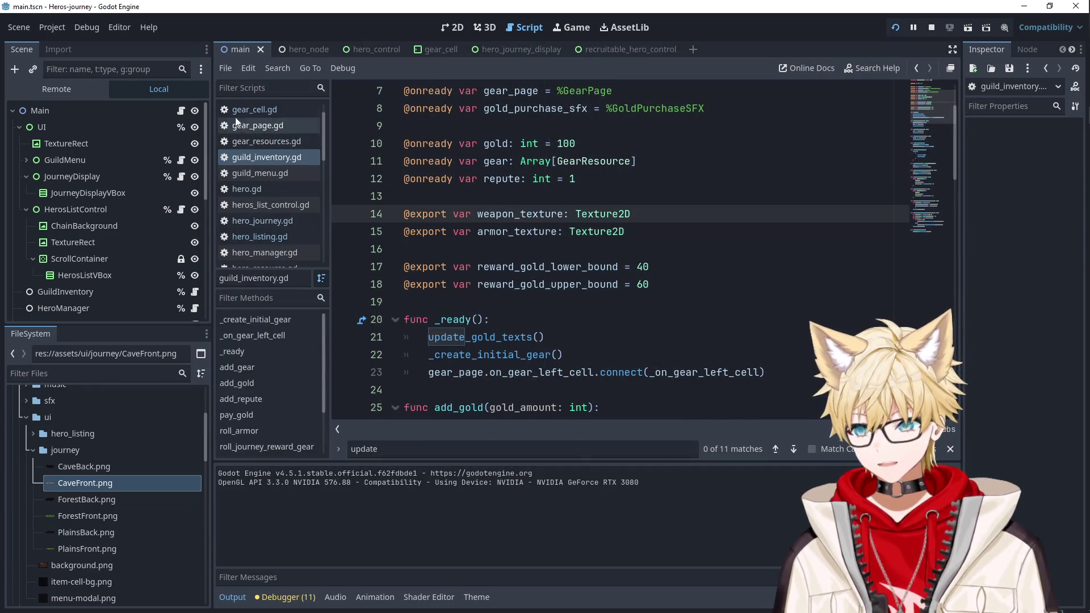
left_click(61, 28)
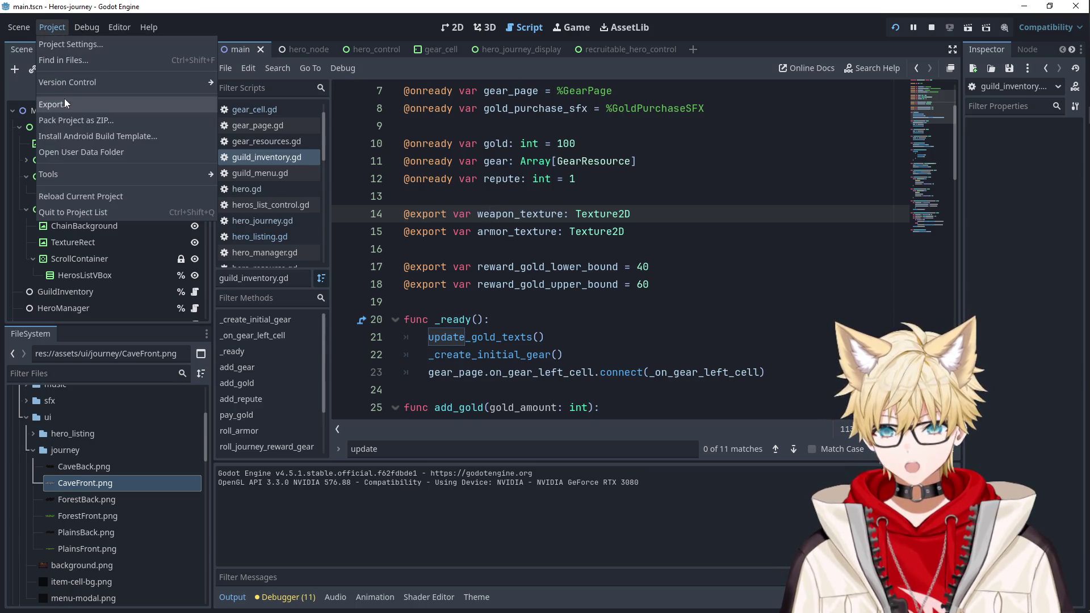
left_click(64, 98)
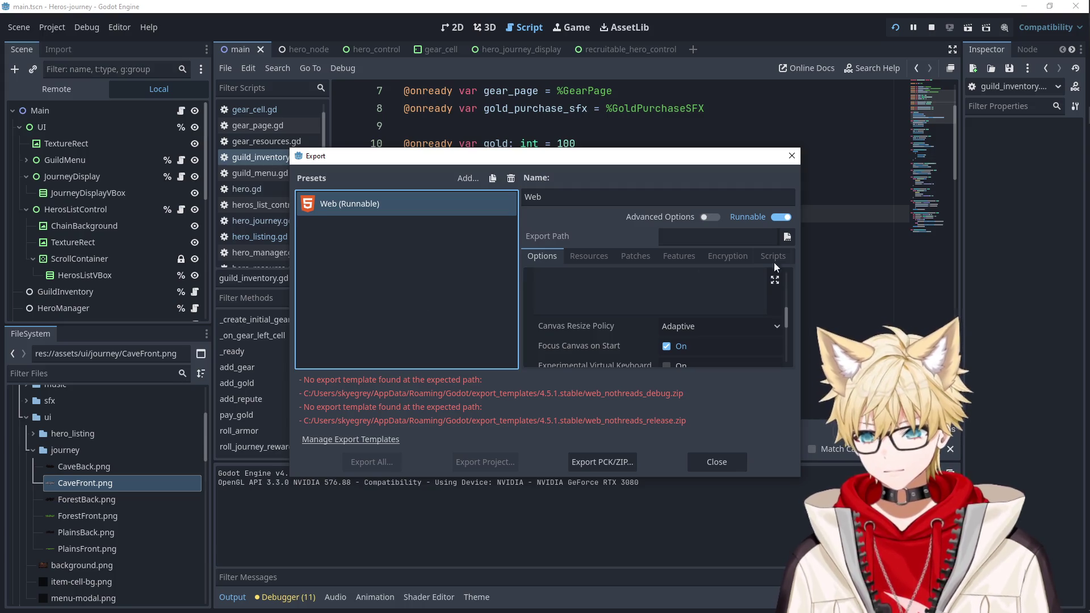
left_click(787, 238)
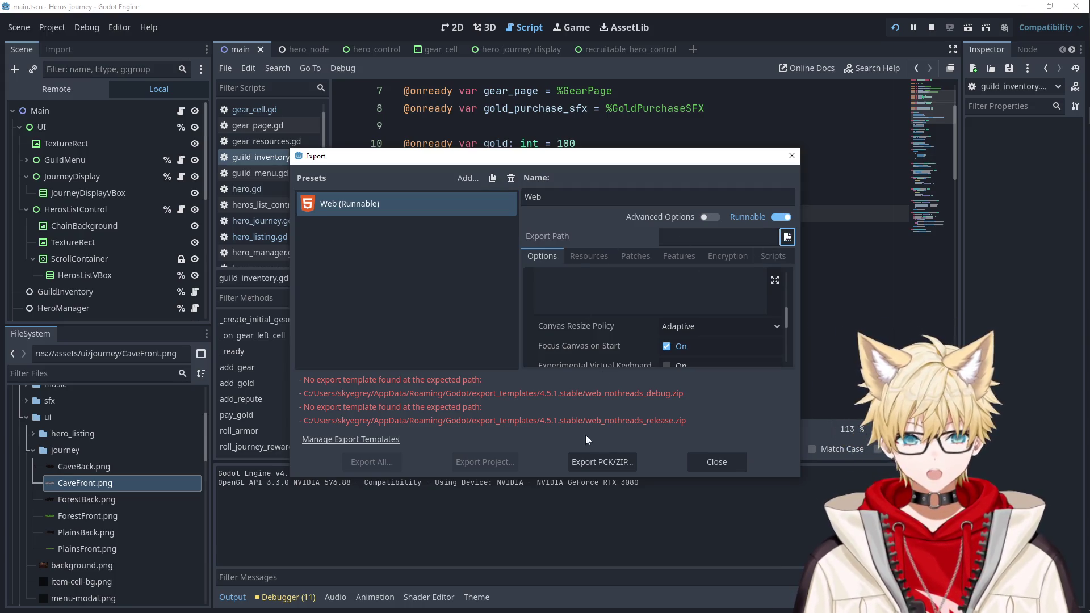
left_click(377, 440)
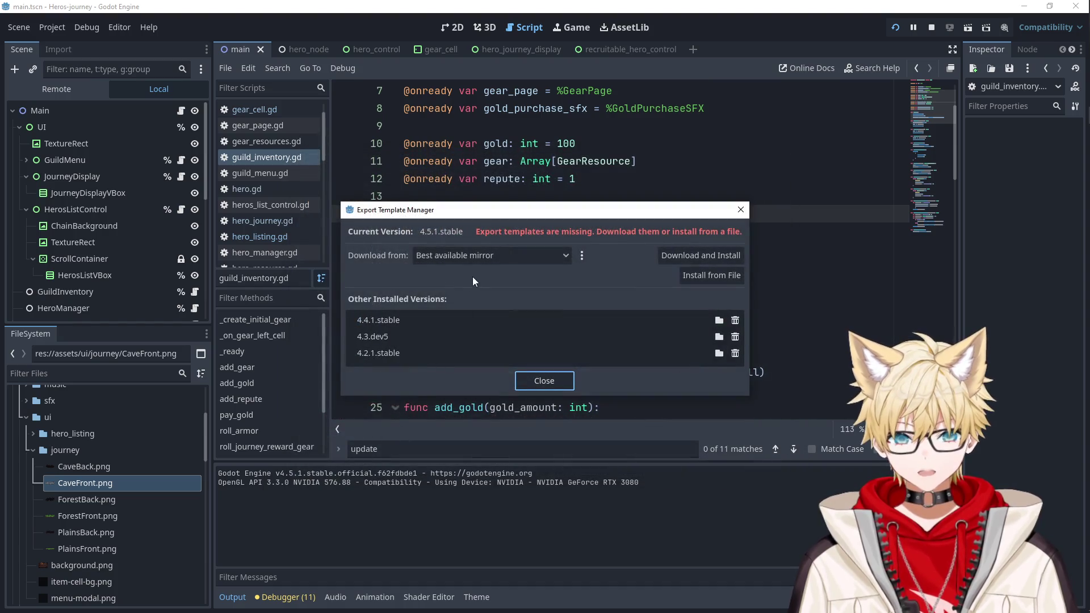
left_click(680, 256)
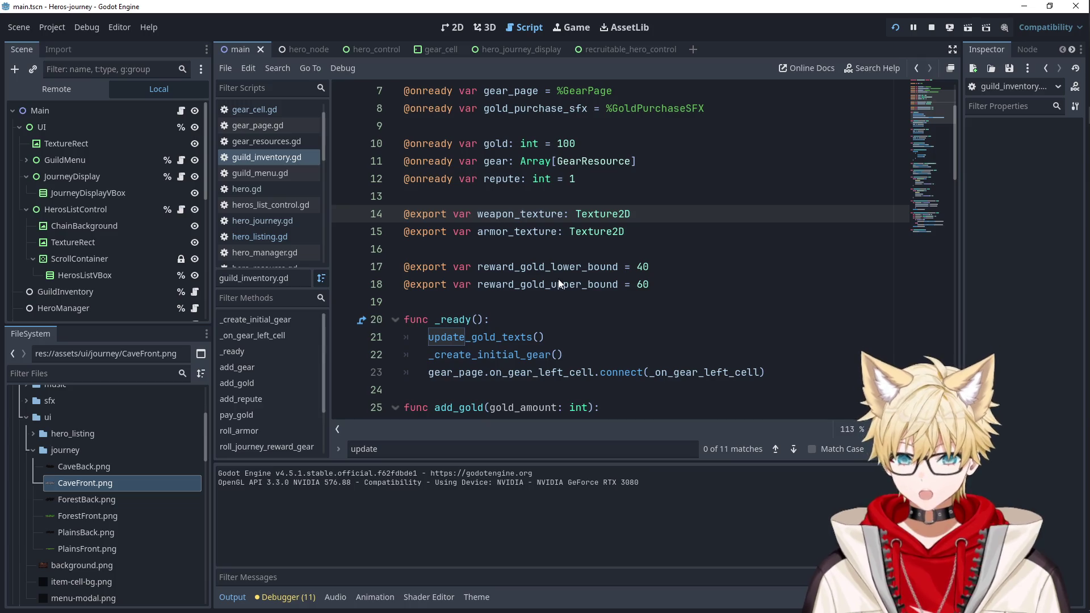
mouse_move(1074, 119)
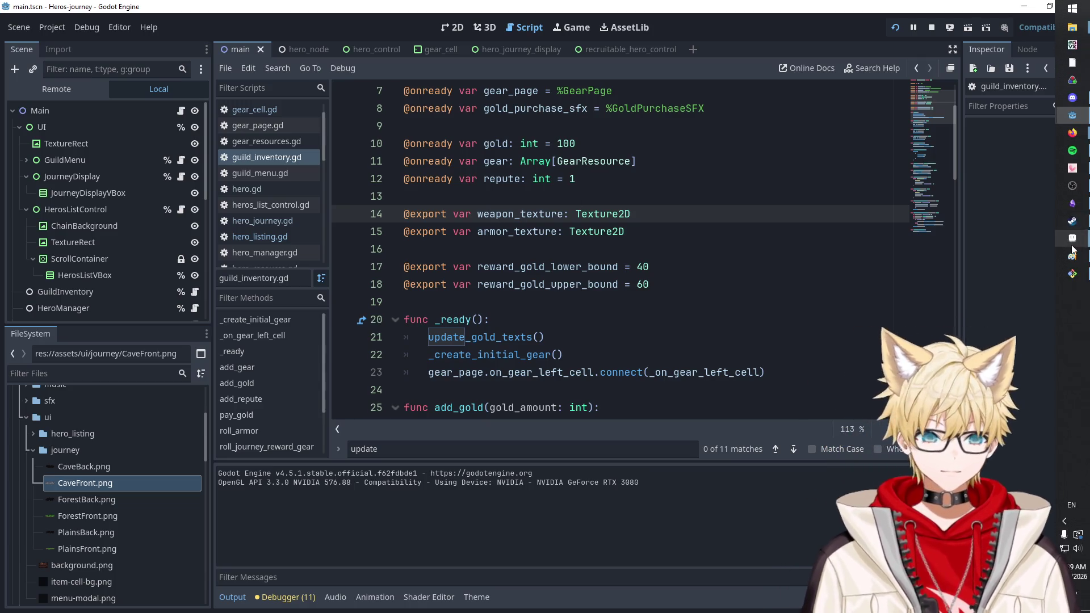
left_click(966, 209)
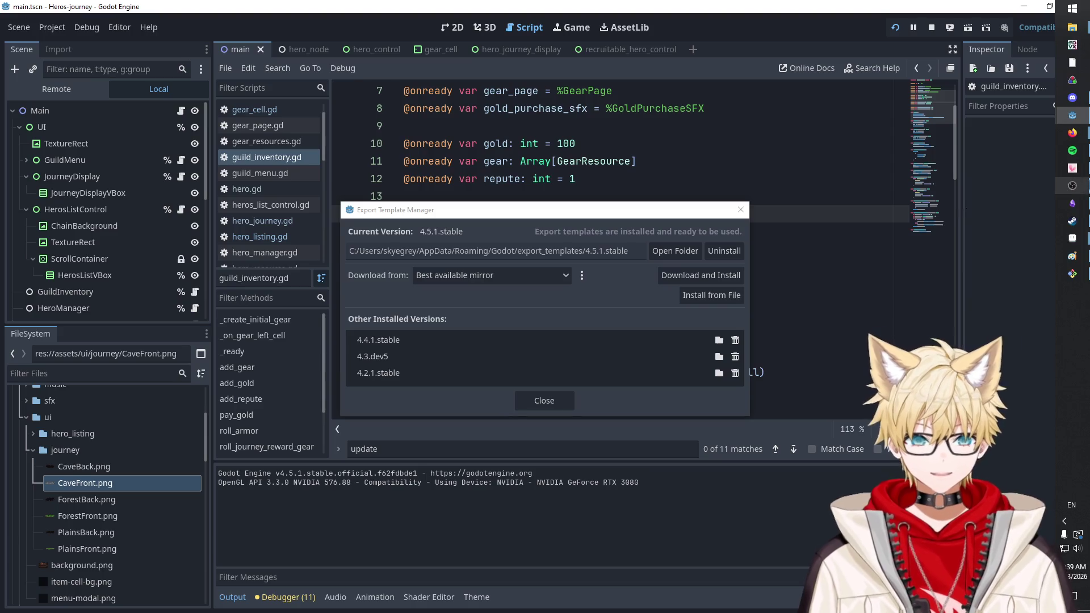
left_click(544, 401)
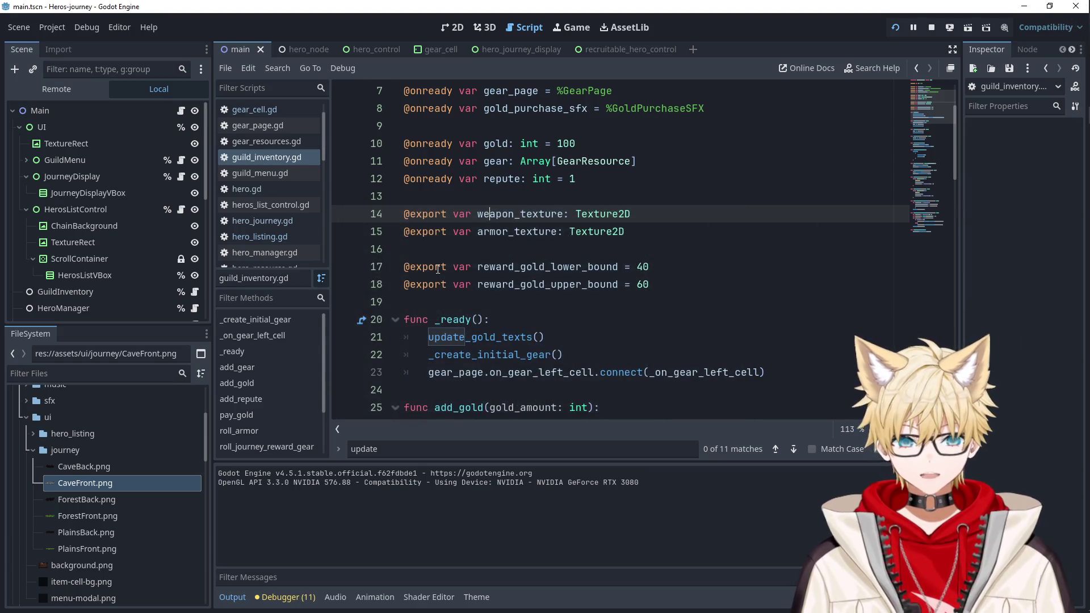
left_click(52, 27)
Glance at Project Settings, then open the Export dialog and scroll through the Web (Runnable) preset options.
left_click(61, 45)
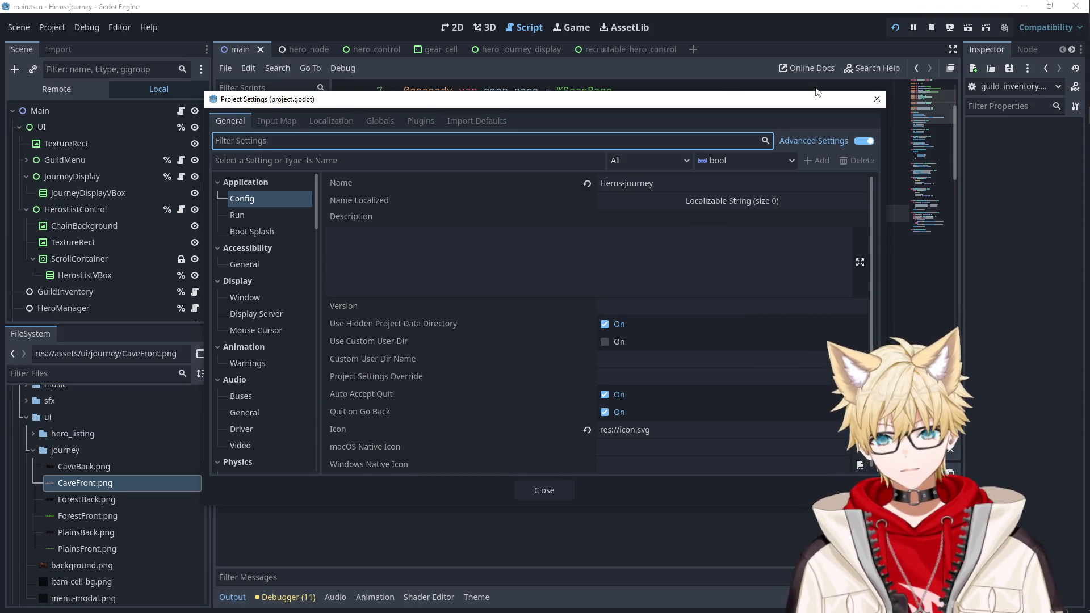
left_click(878, 99)
left_click(52, 27)
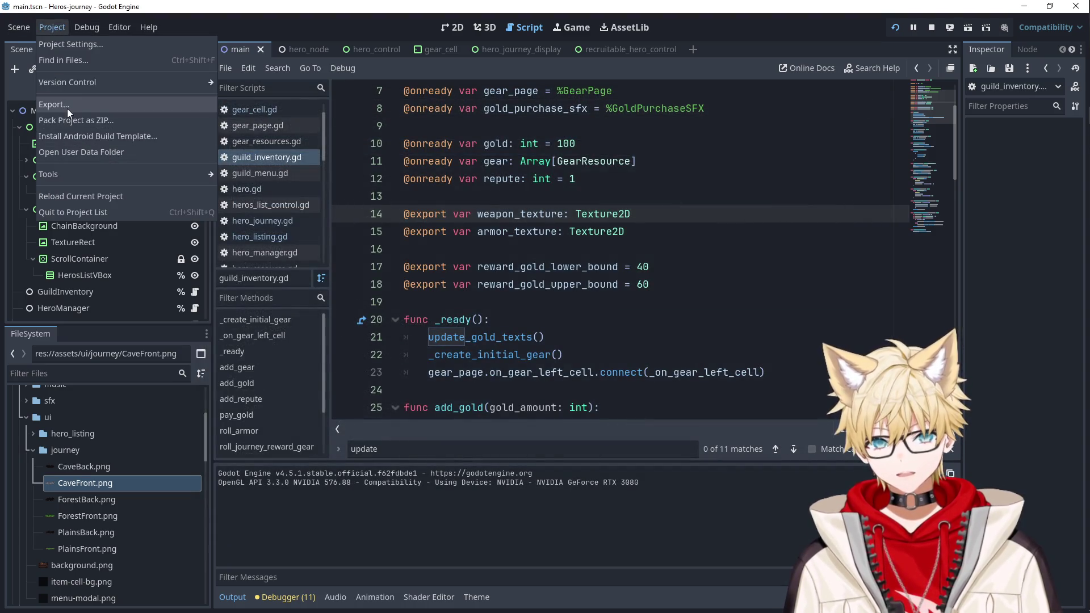
left_click(67, 106)
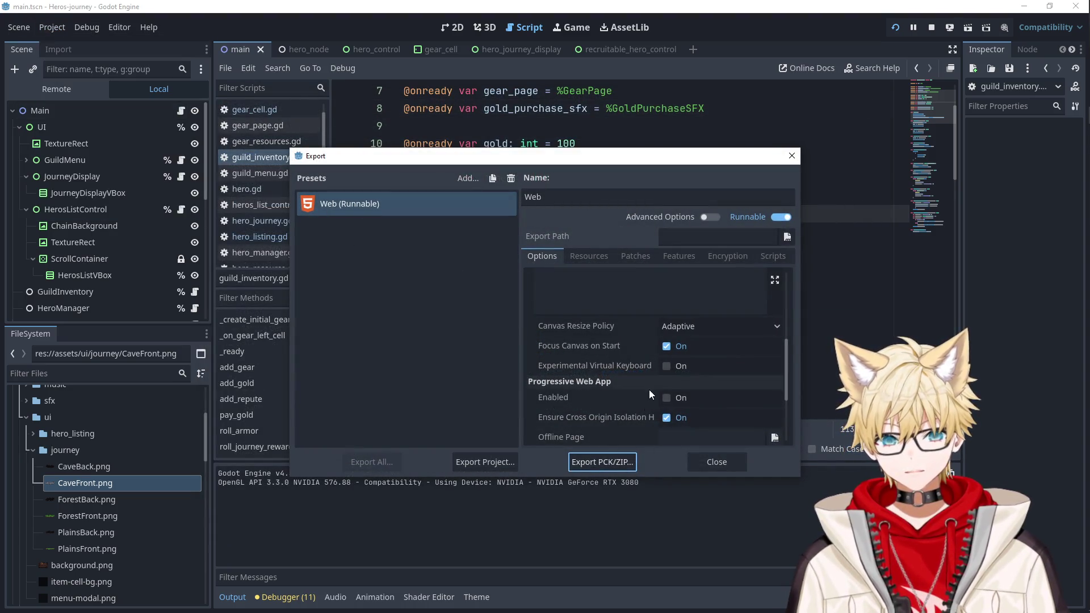
scroll(649, 390, "up", 4)
scroll(650, 391, "down", 6)
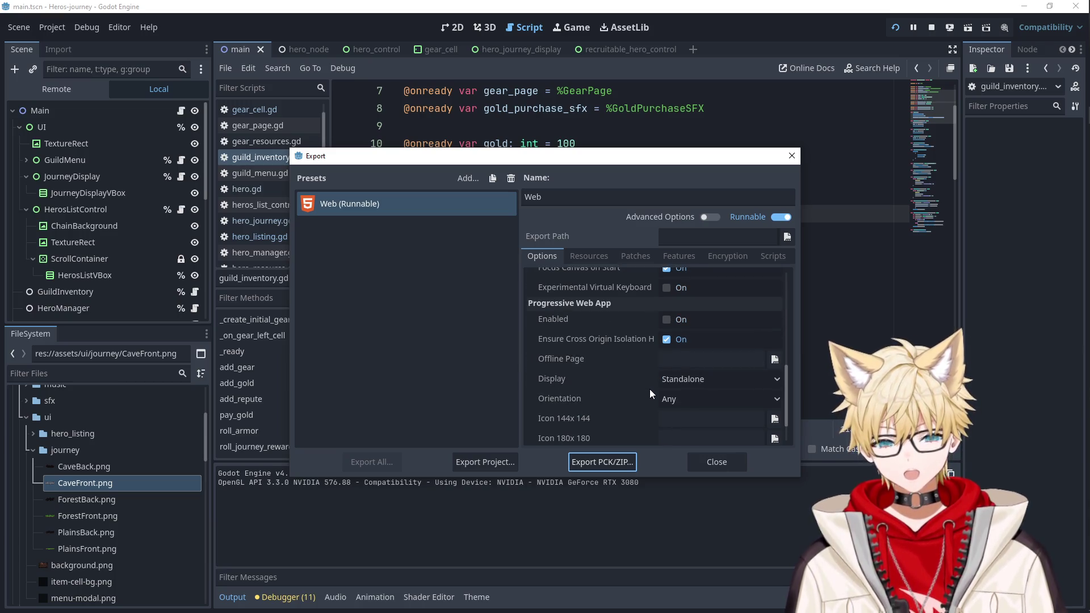
scroll(649, 390, "up", 8)
scroll(633, 383, "up", 1)
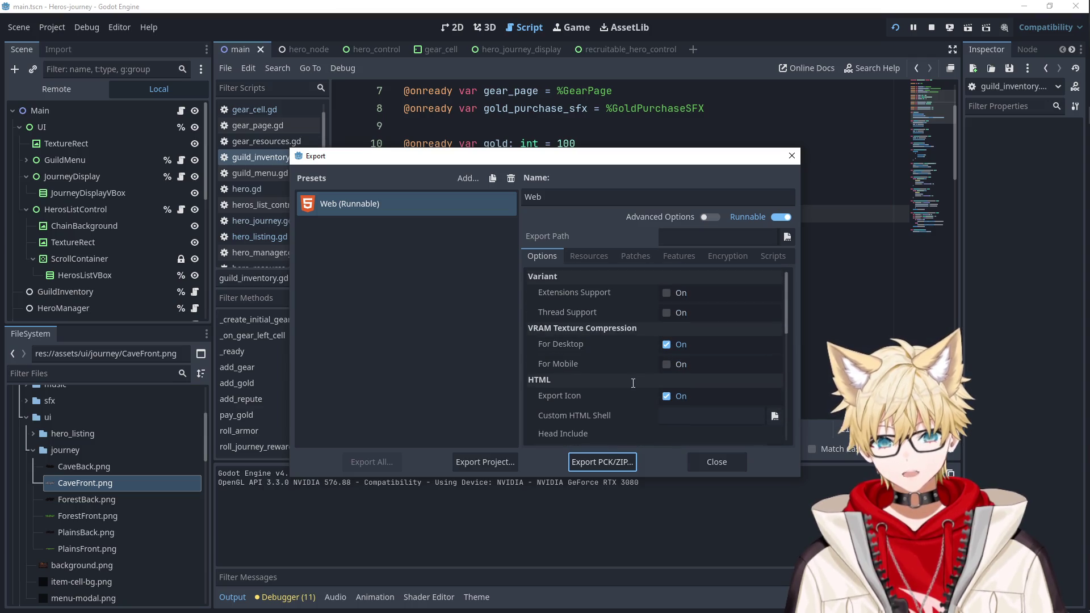
mouse_move(1073, 132)
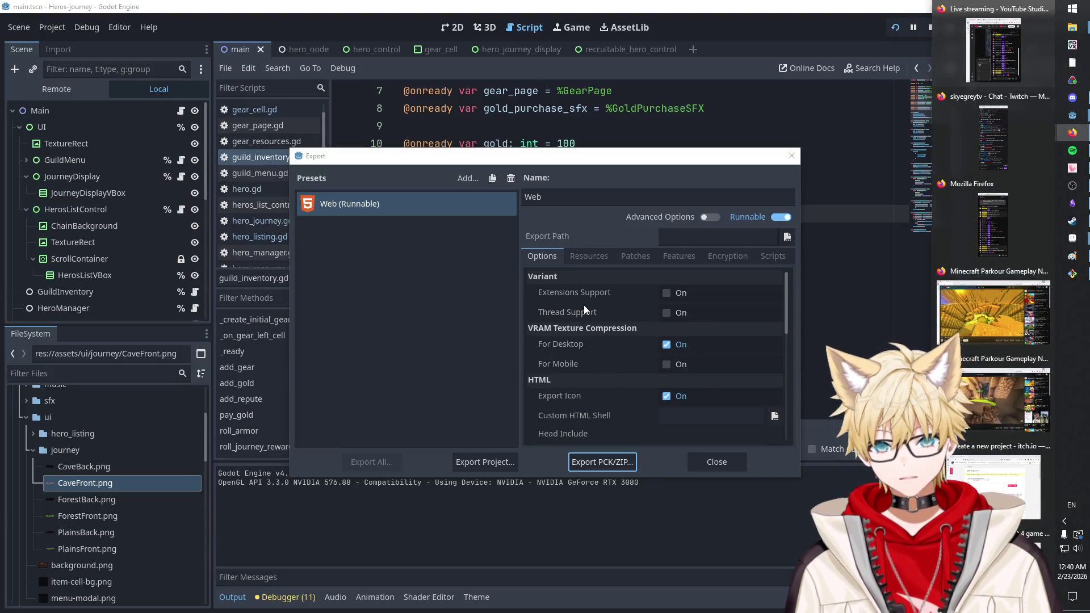
mouse_move(584, 305)
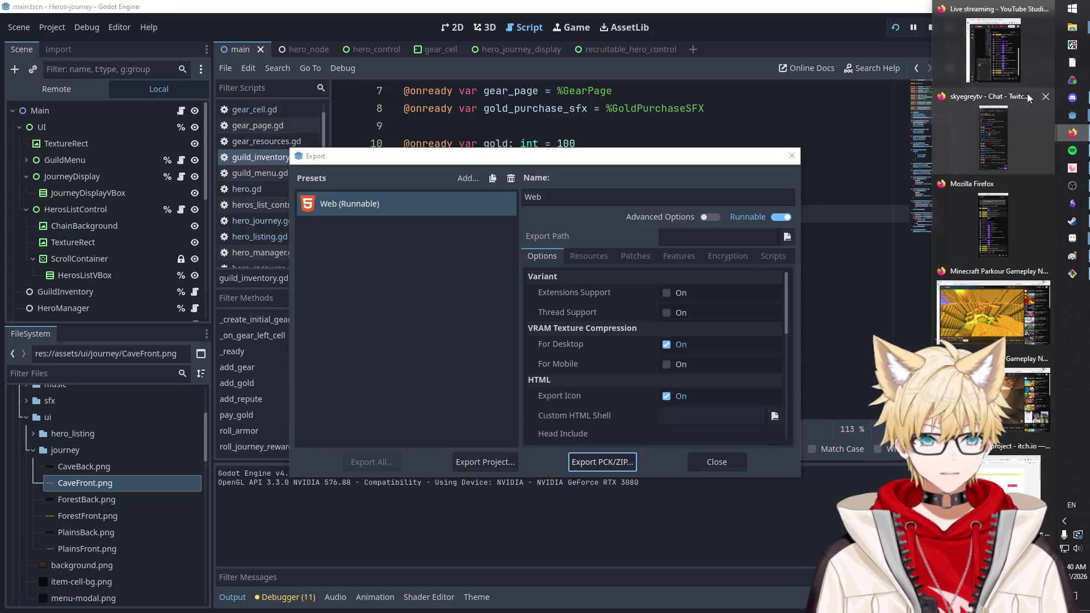
Return to Godot's Export window and start a PCK/ZIP export of the project.
left_click(373, 356)
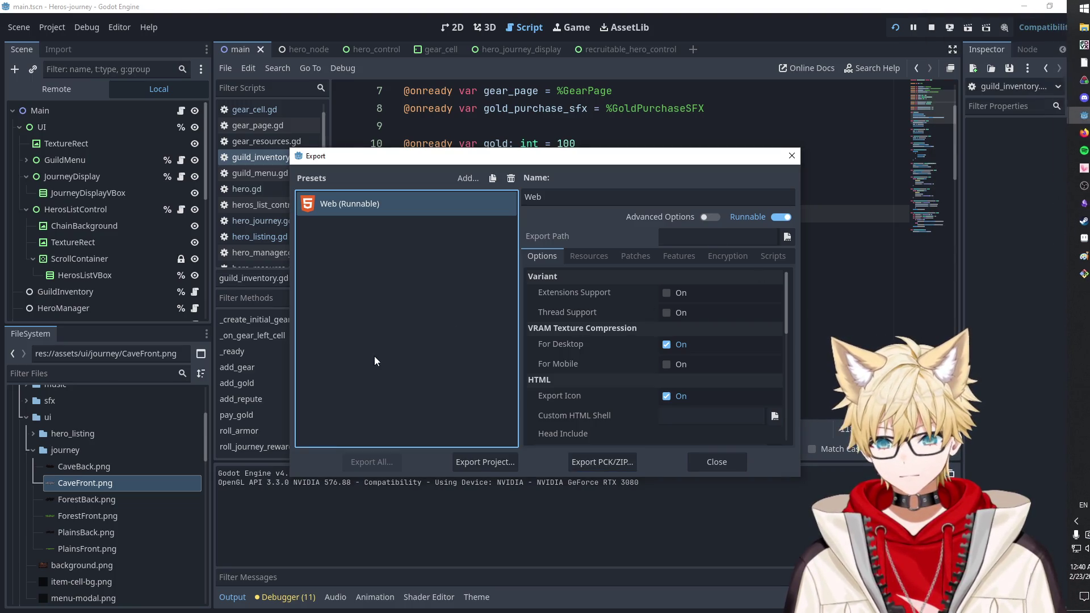
left_click(1073, 132)
mouse_move(955, 153)
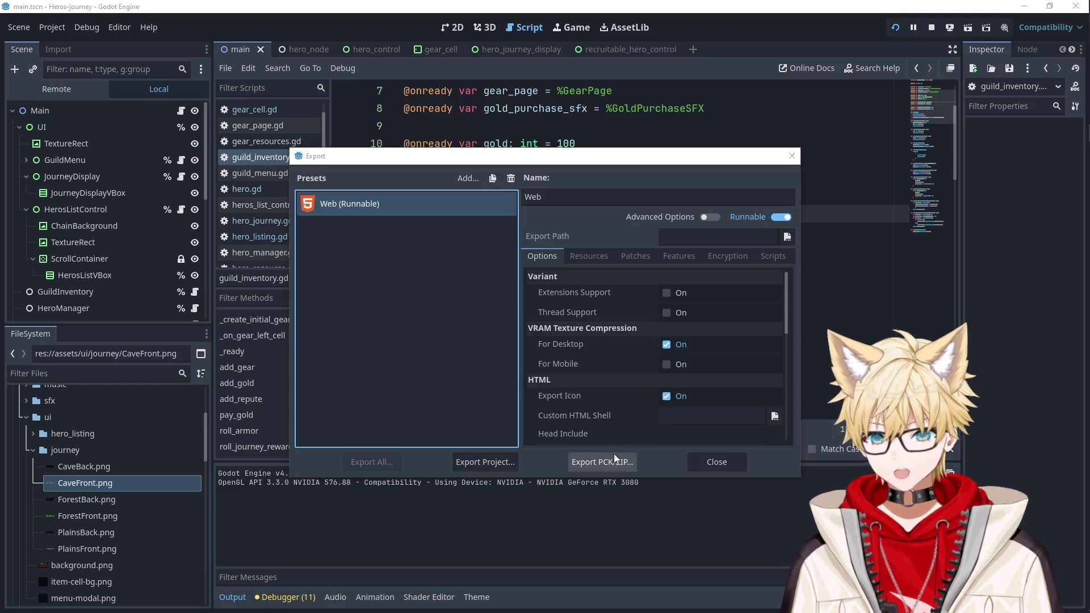
left_click(594, 459)
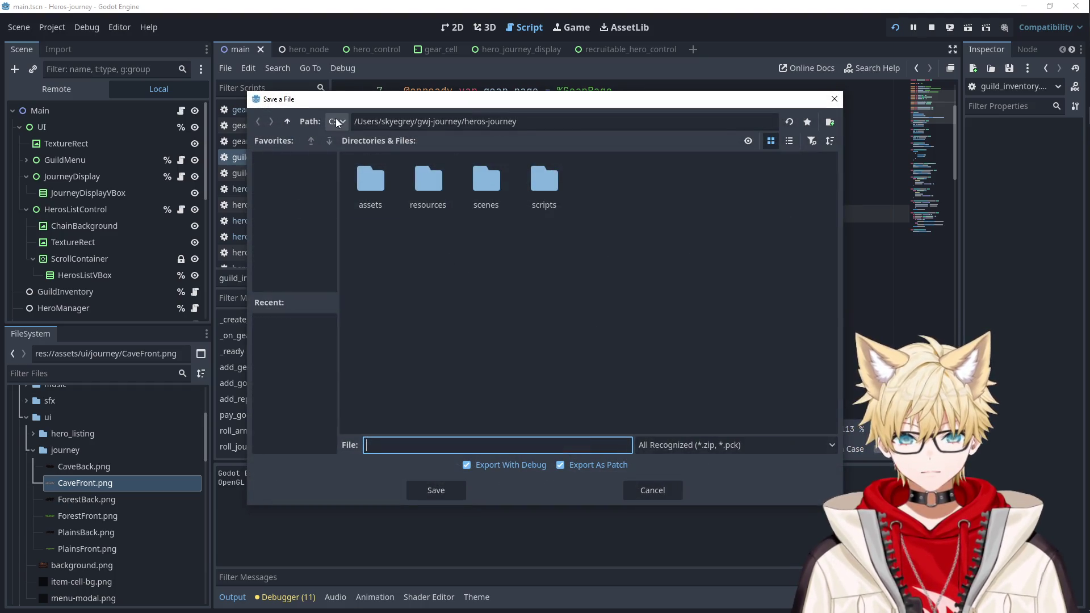
Create an exports folder beside the project folder and save the package there as heros-journey.
left_click(288, 122)
right_click(539, 299)
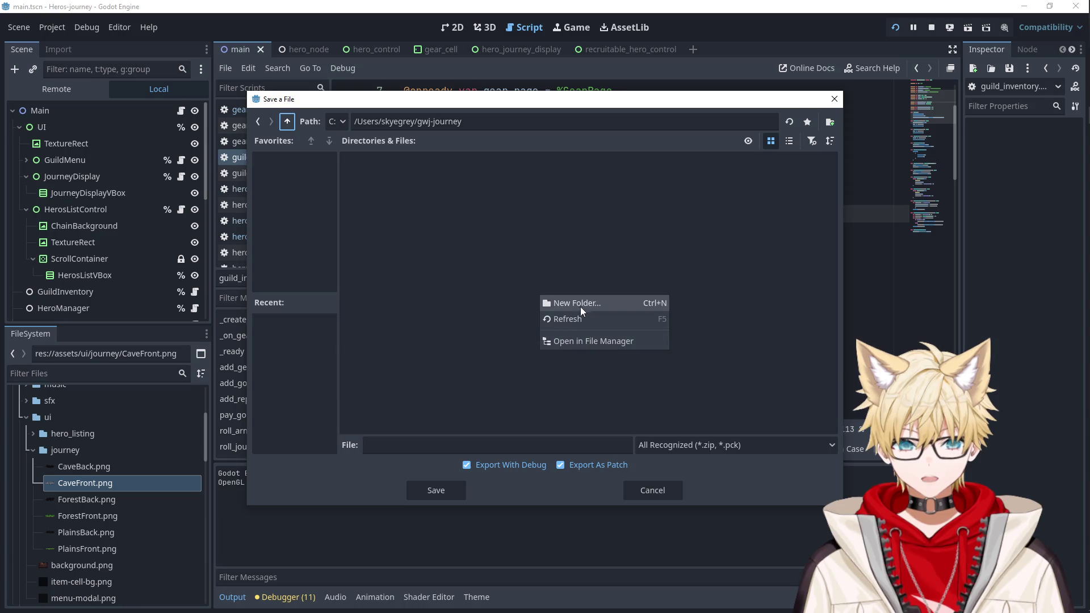
left_click(580, 306)
type("exports")
key("Return")
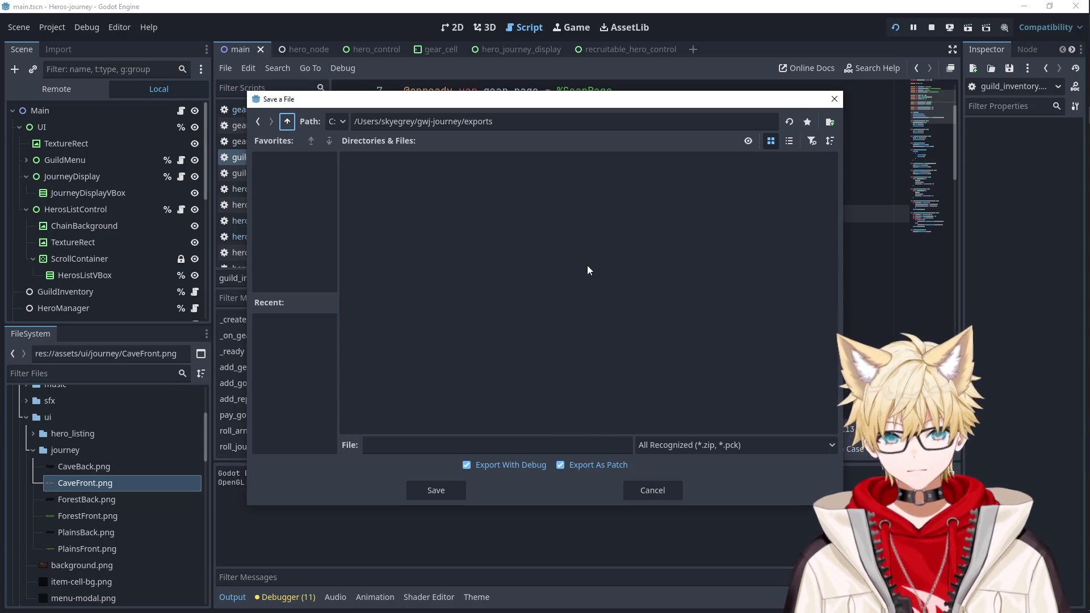
left_click(422, 444)
type("heros-journey")
key("Return")
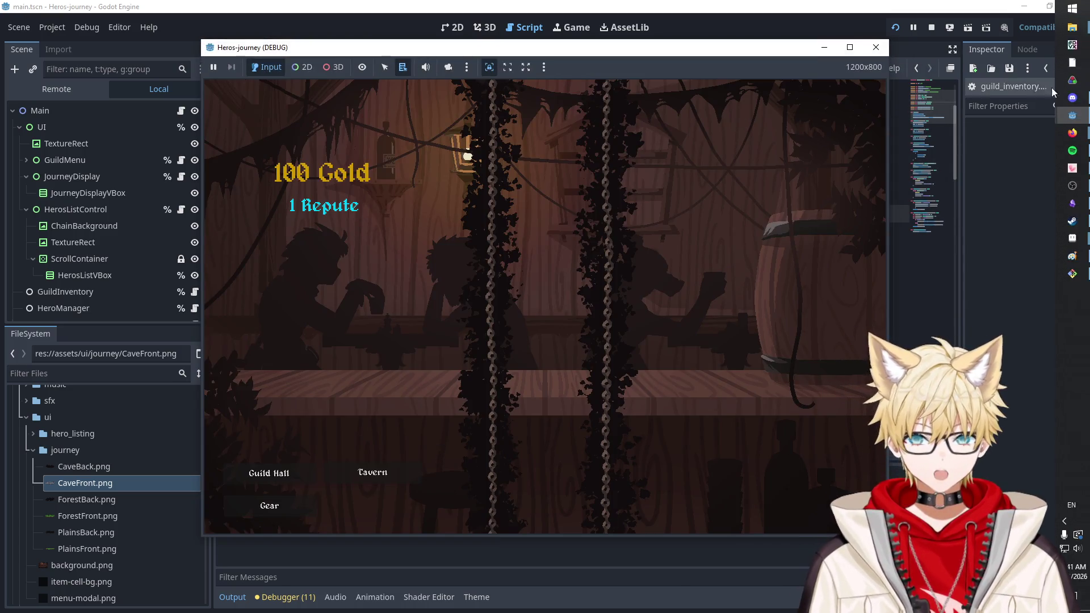
Open heros-journey.zip in gwj-journey\exports and check its .godot, assets, scenes, scripts and project.binary contents.
left_click(1072, 28)
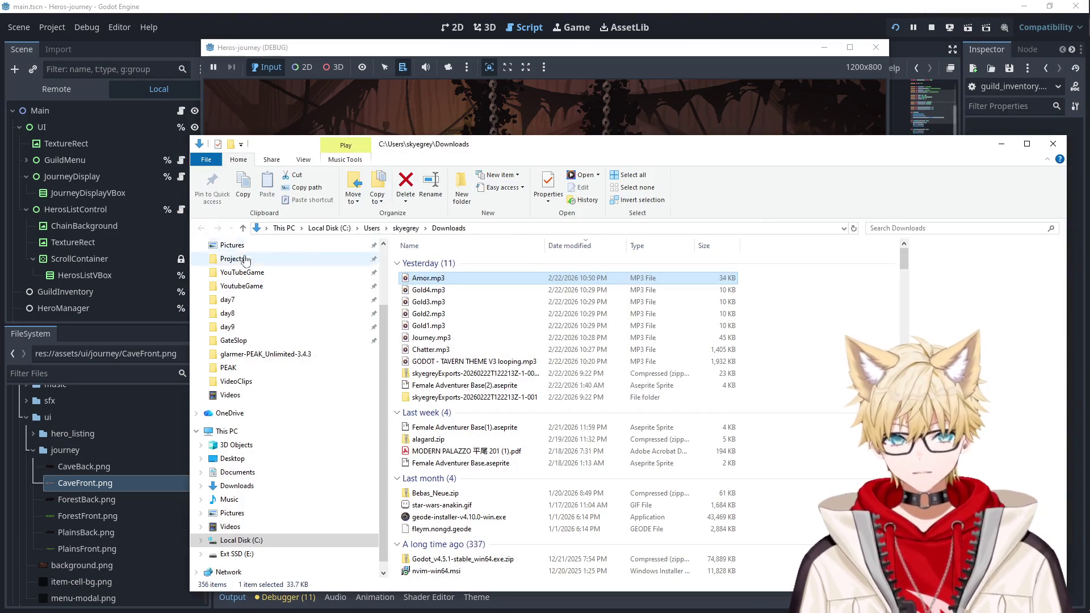
scroll(246, 260, "up", 5)
mouse_move(363, 141)
left_mouse_down()
mouse_move(66, 167)
mouse_move(0, 122)
left_mouse_up()
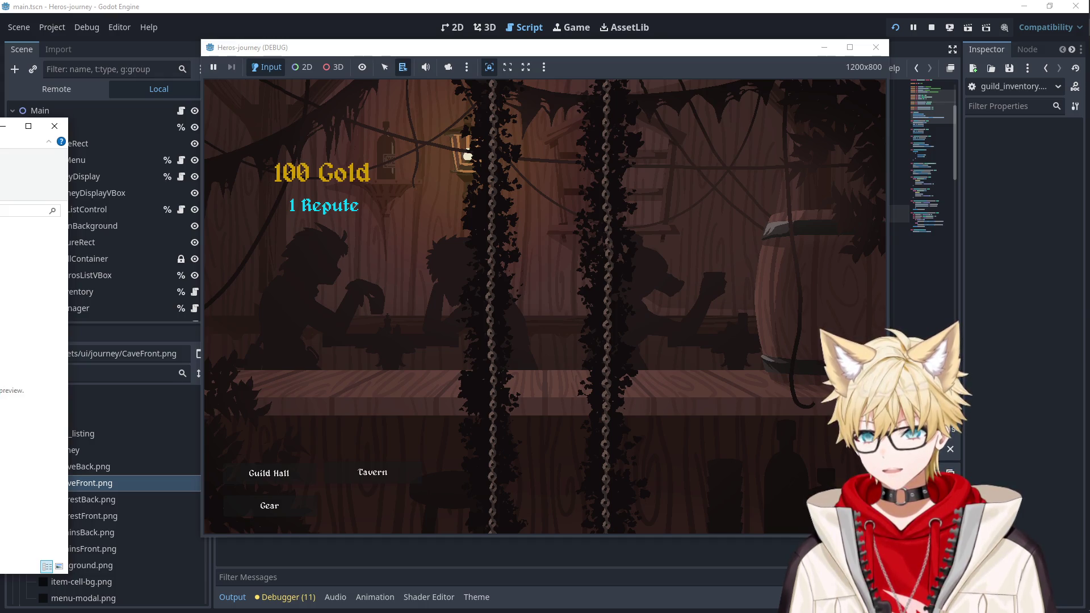
key("alt+Tab")
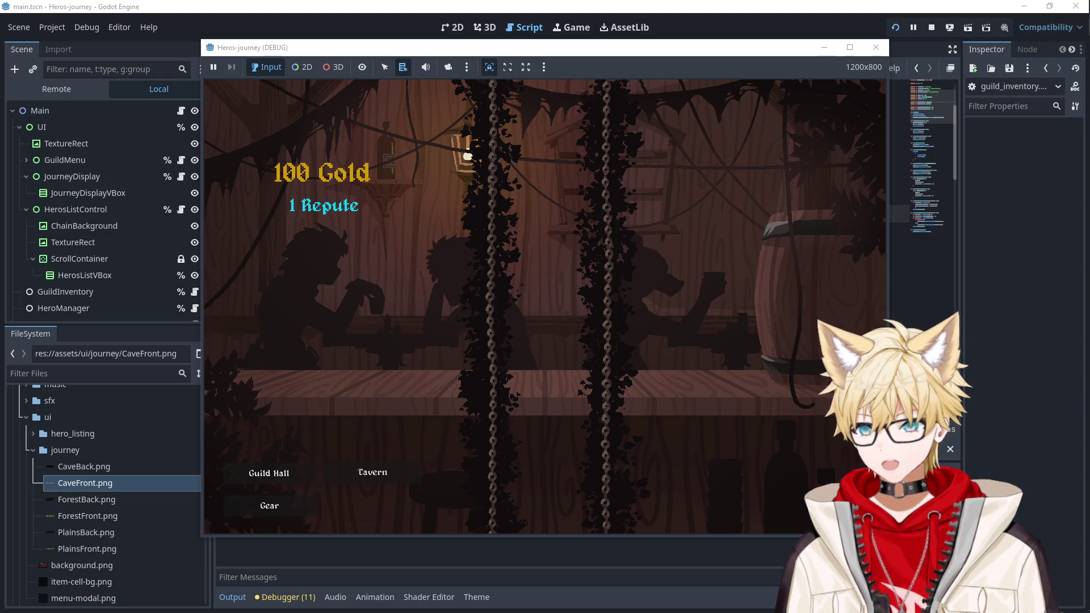
key("alt+Tab")
left_click(132, 152)
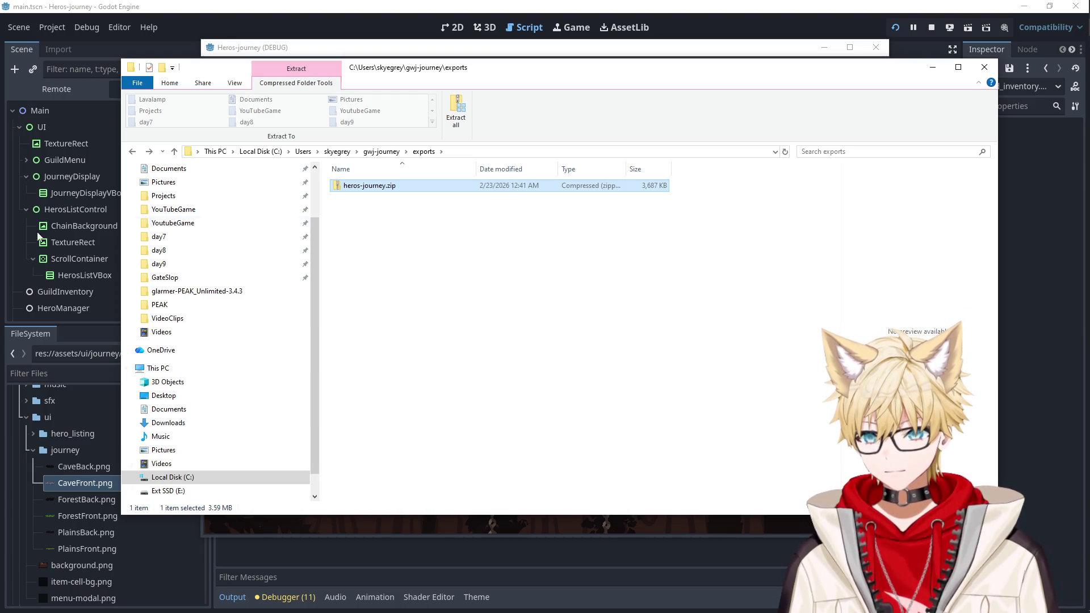
double_click(401, 186)
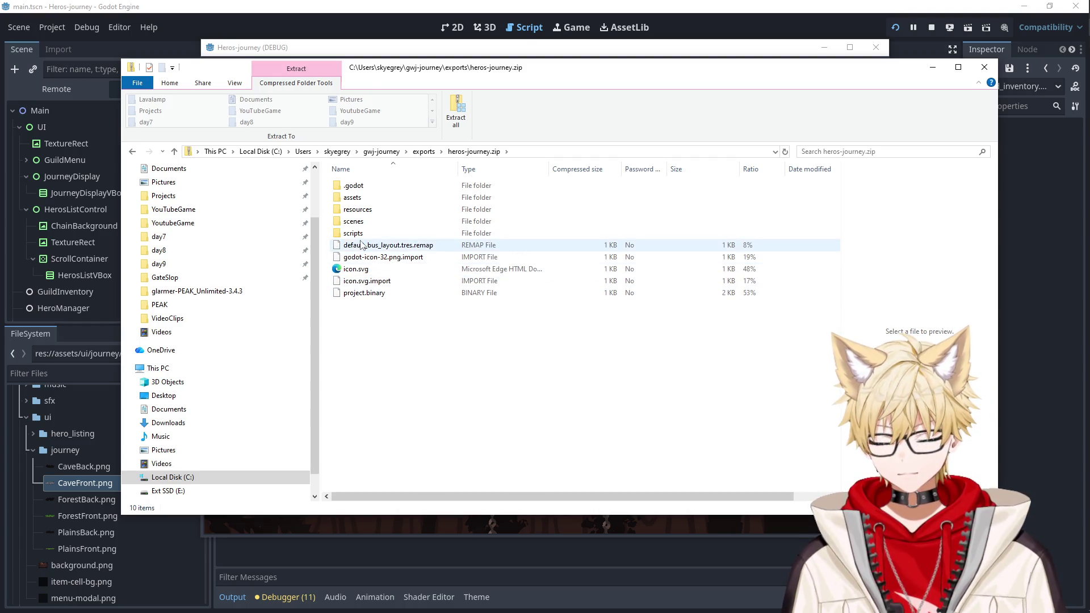
left_click(584, 309)
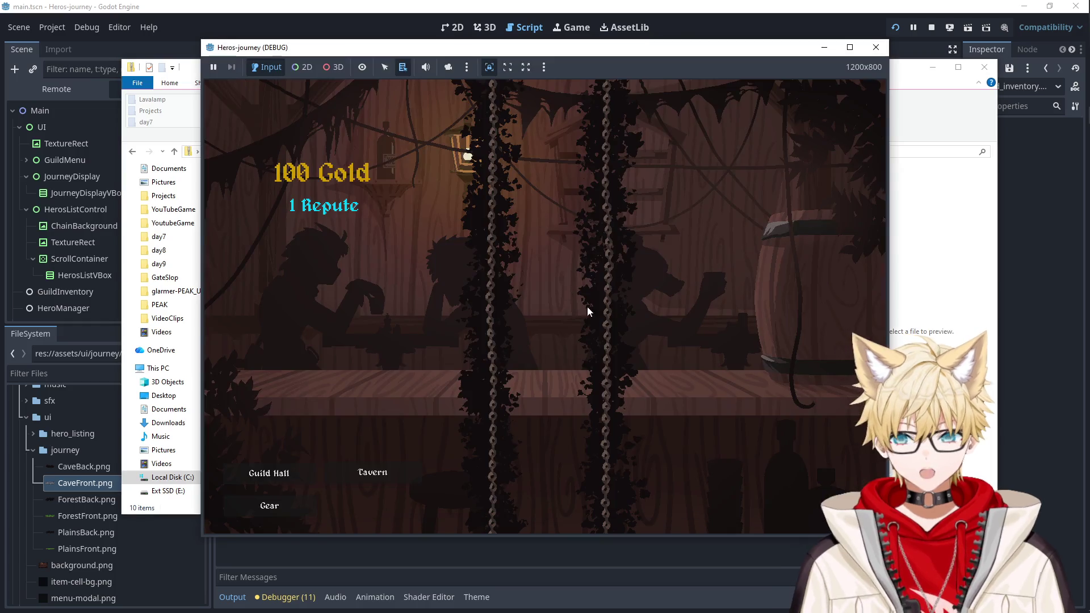
Start the Web project export and browse into the exports folder.
left_click(819, 165)
left_click(496, 462)
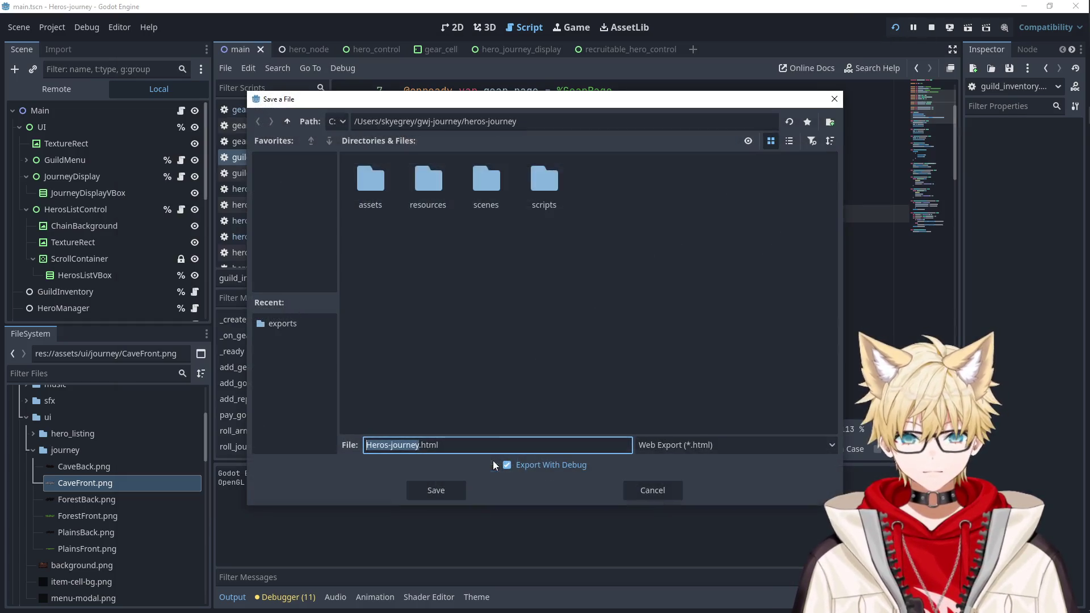
left_click(287, 121)
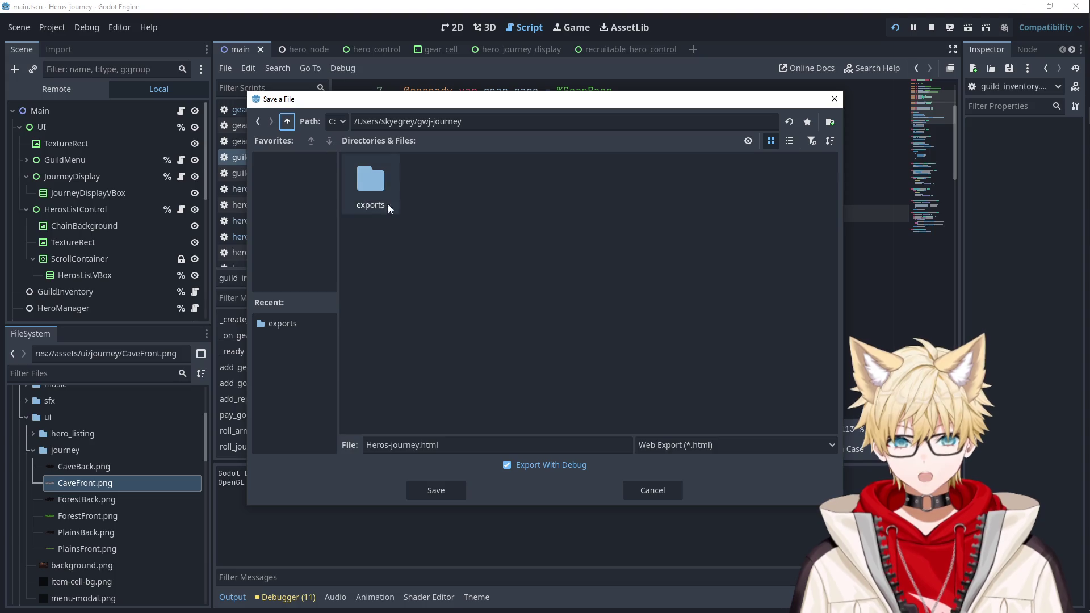
double_click(370, 180)
Create a 0.1.0 folder inside exports and save Heros-journey.html into it.
right_click(412, 255)
left_click(474, 264)
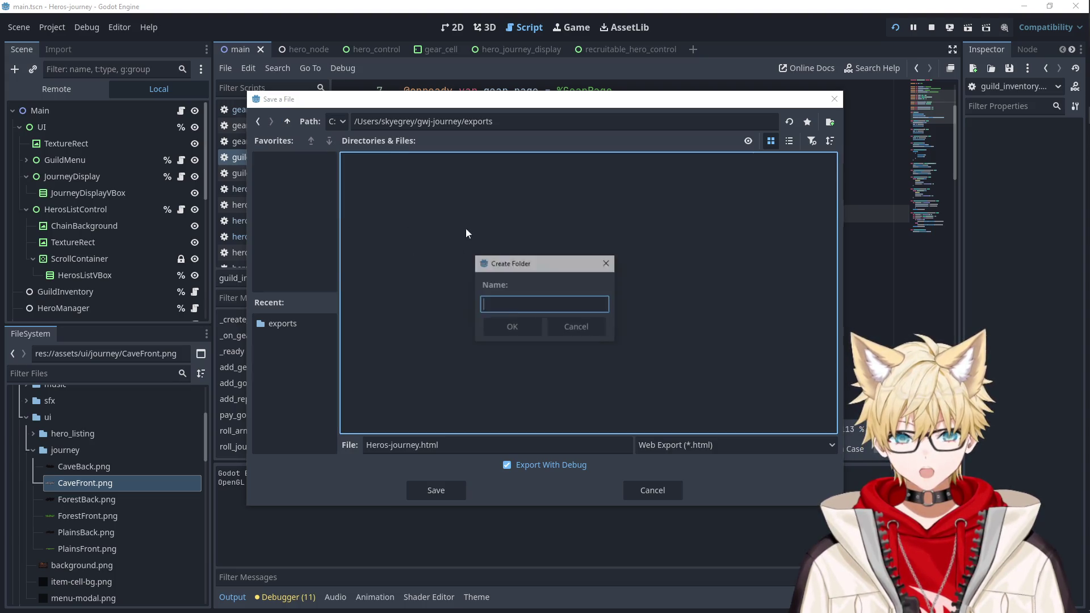
type("heros-journe")
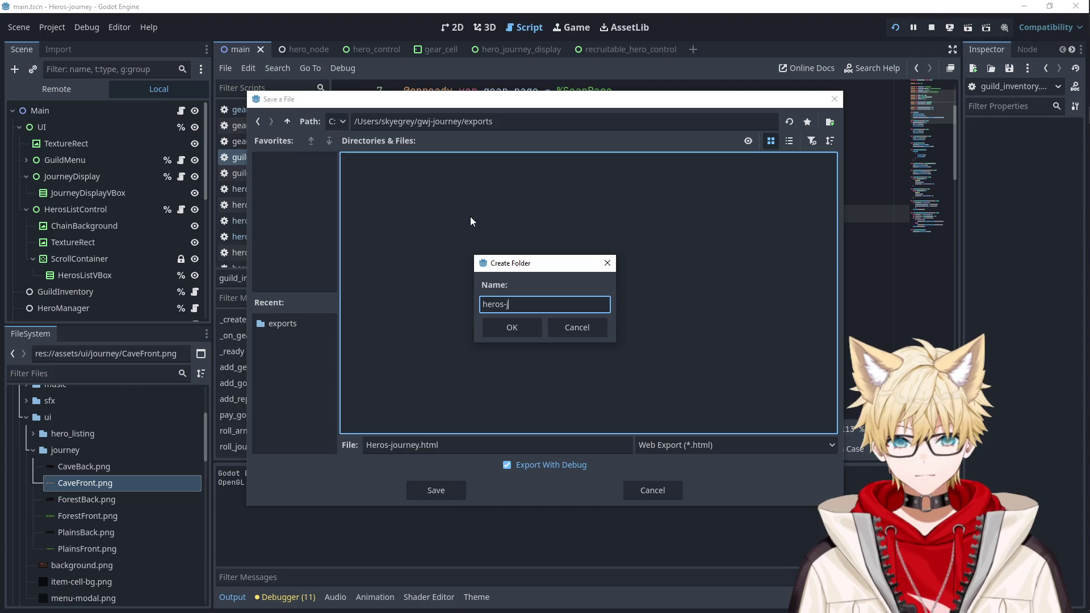
type("y0")
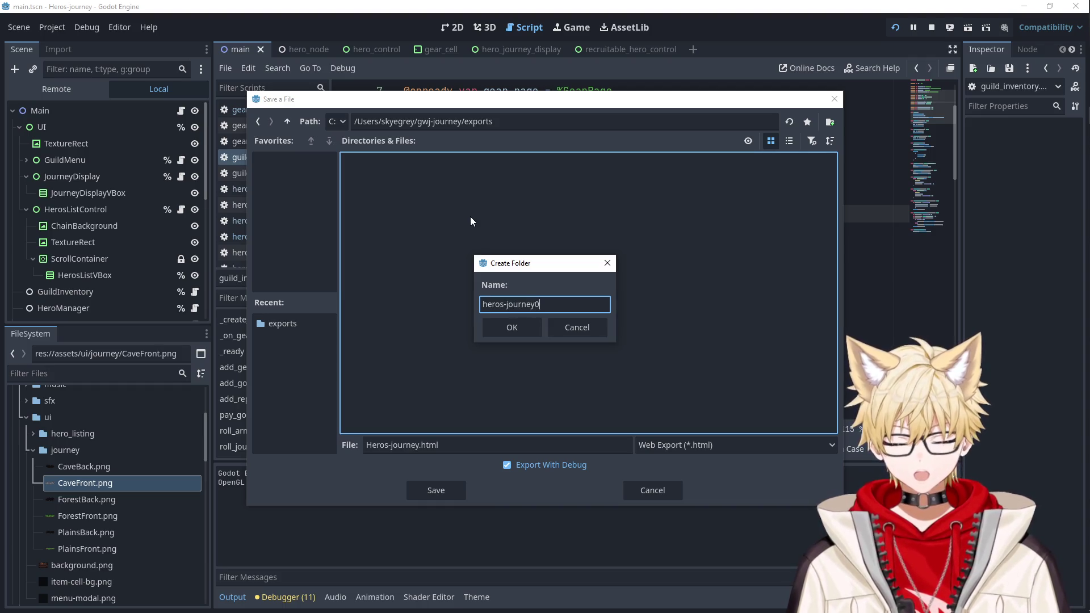
type("-0.")
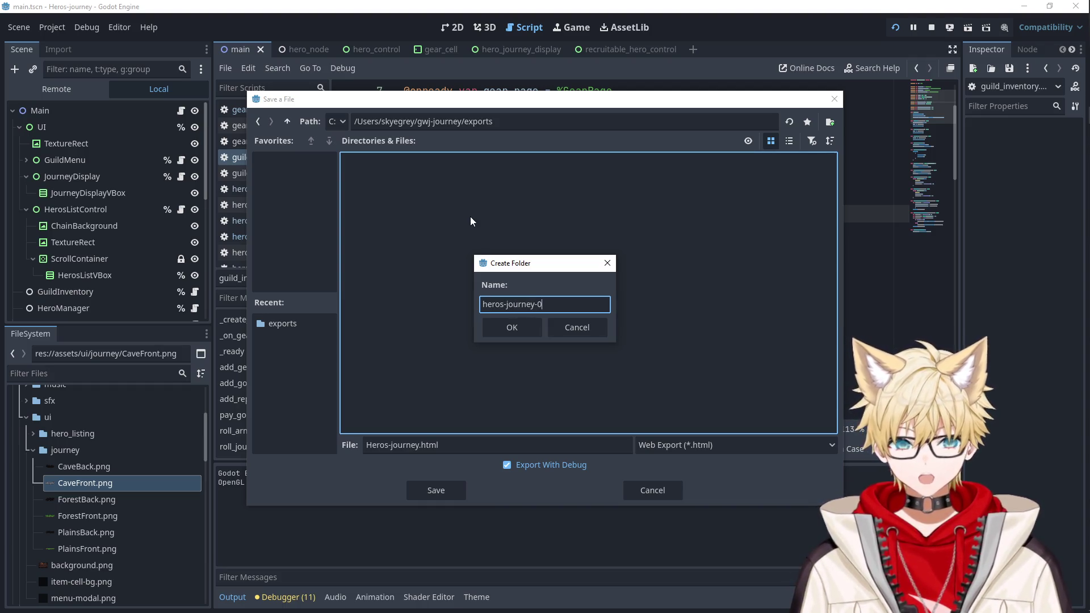
key("BackSpace")
key("BackSpace")
key("BackSpace")
type("0.1.0")
key("Return")
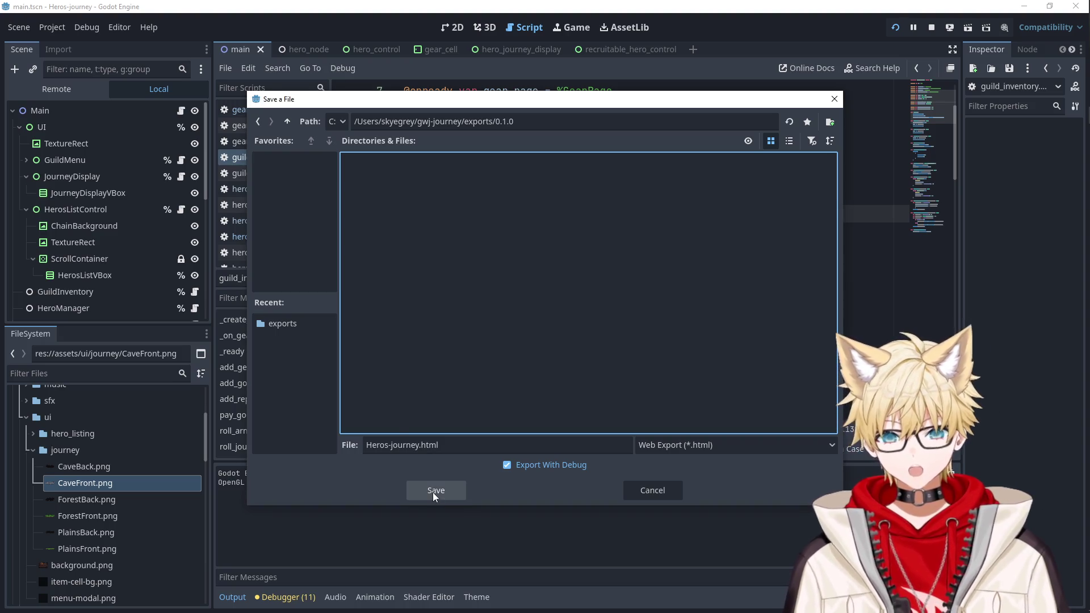
left_click(433, 492)
Open exports\0.1.0 in File Explorer and rename Heros-journey.html to index.html.
mouse_move(1074, 33)
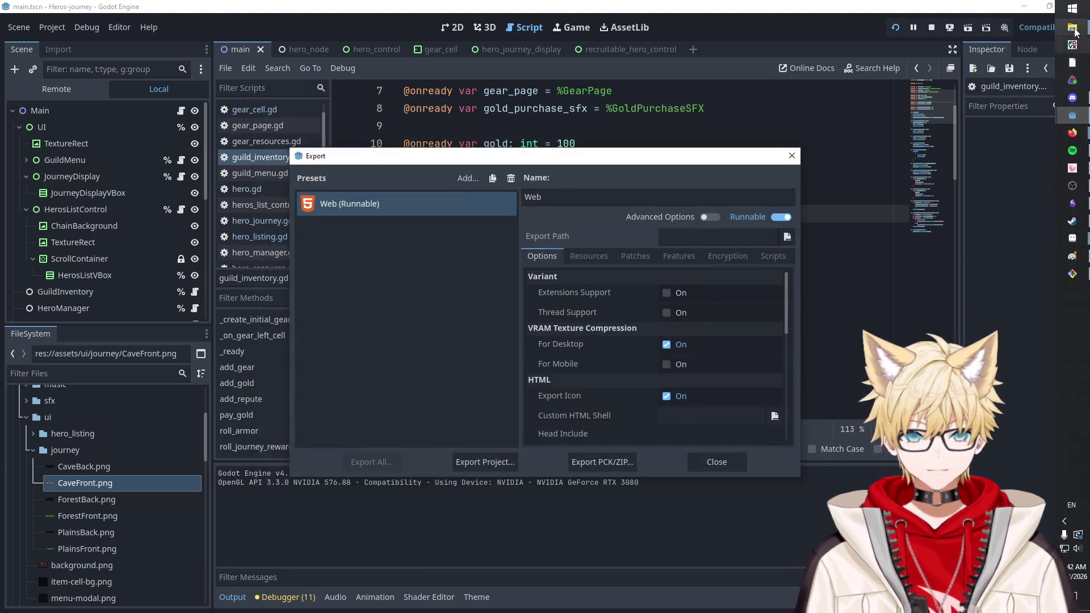
left_click(1000, 62)
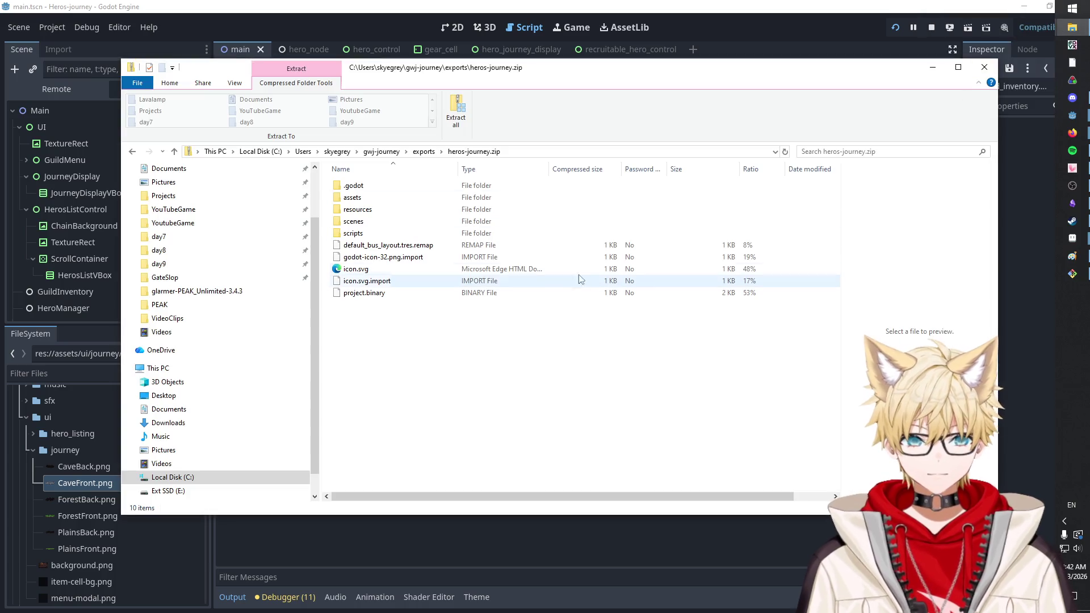
left_click(420, 152)
double_click(363, 185)
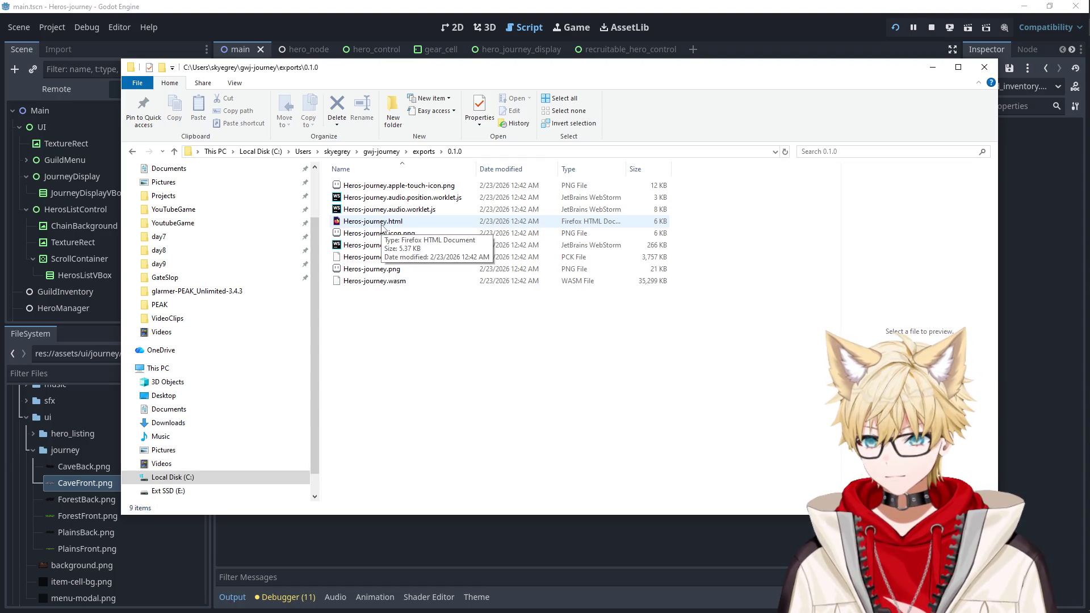
left_click(389, 221)
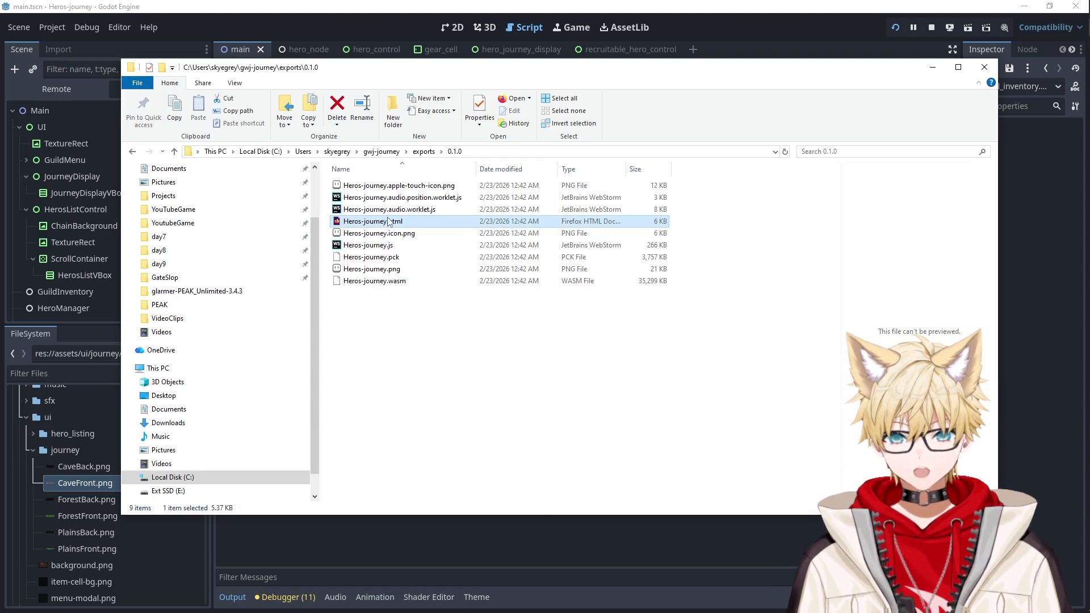
right_click(389, 221)
left_click(414, 483)
type("index")
key("Return")
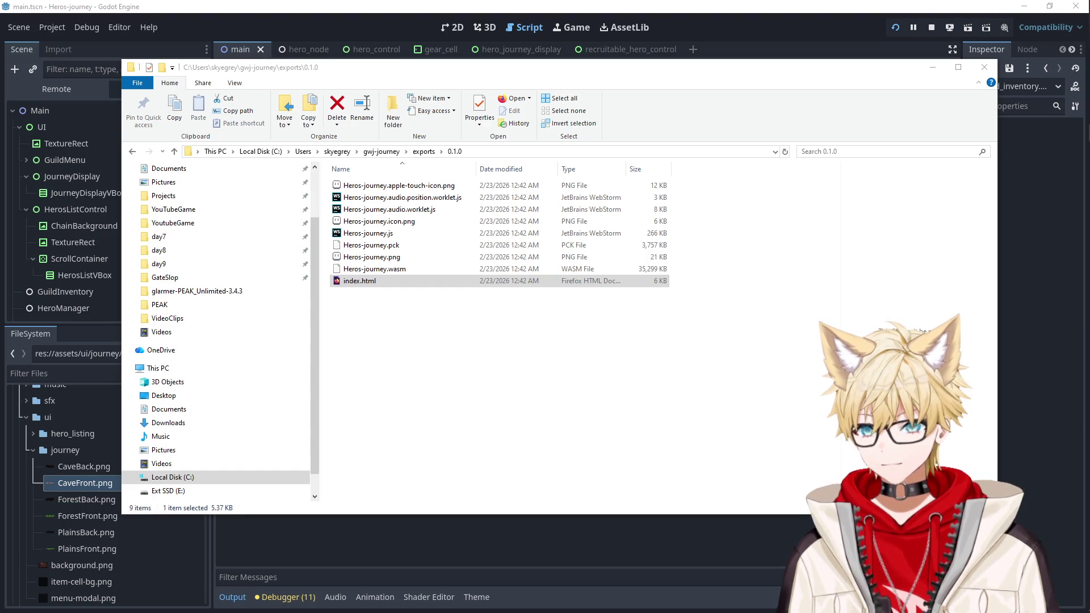
Select all nine web export files and add them to a new 7-Zip archive.
left_click(370, 280)
key("ctrl+a")
right_click(381, 200)
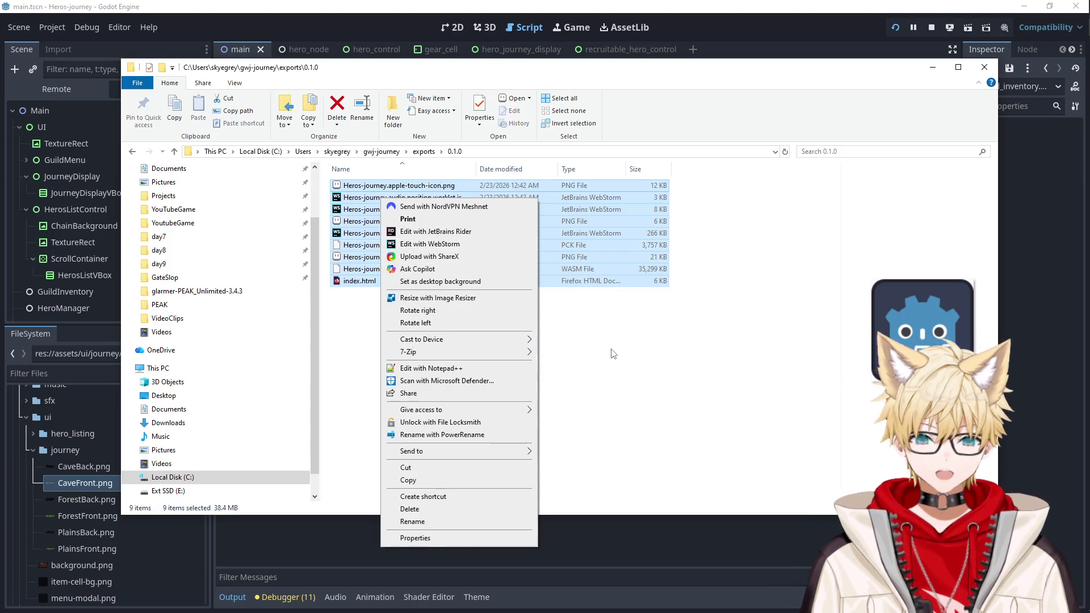
mouse_move(531, 352)
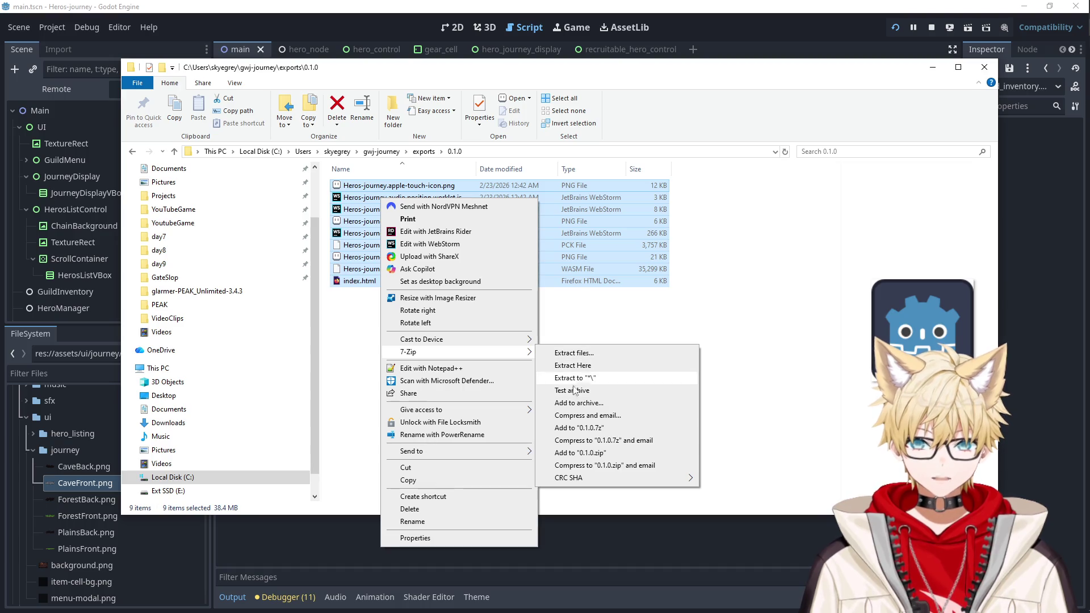
left_click(585, 403)
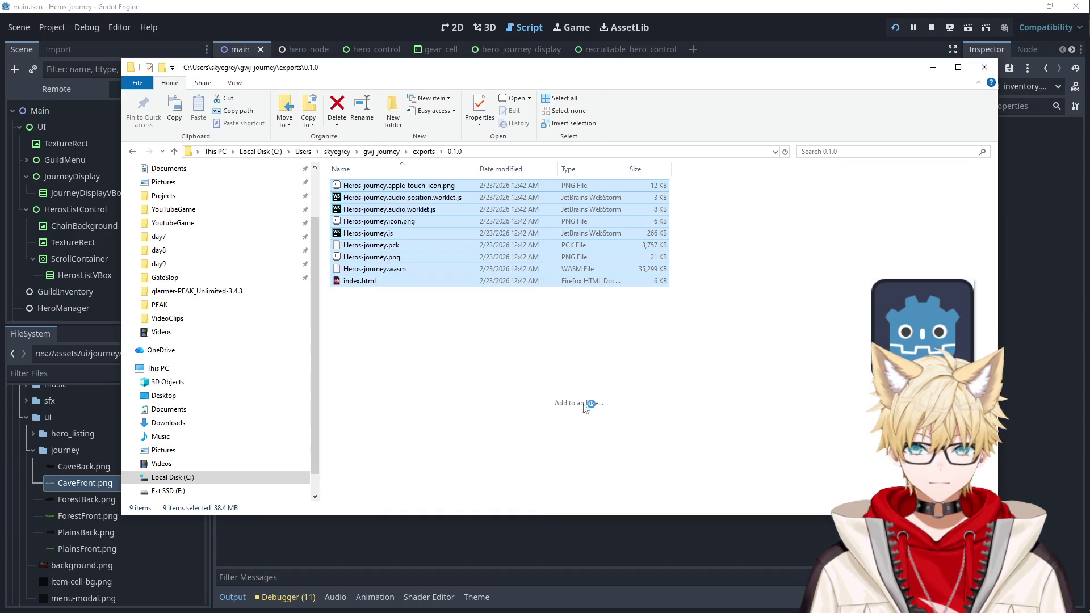
Name the archive heros-journey-0.1.0.zip, compress it, and select the new 13,079 KB zip.
left_click(415, 180)
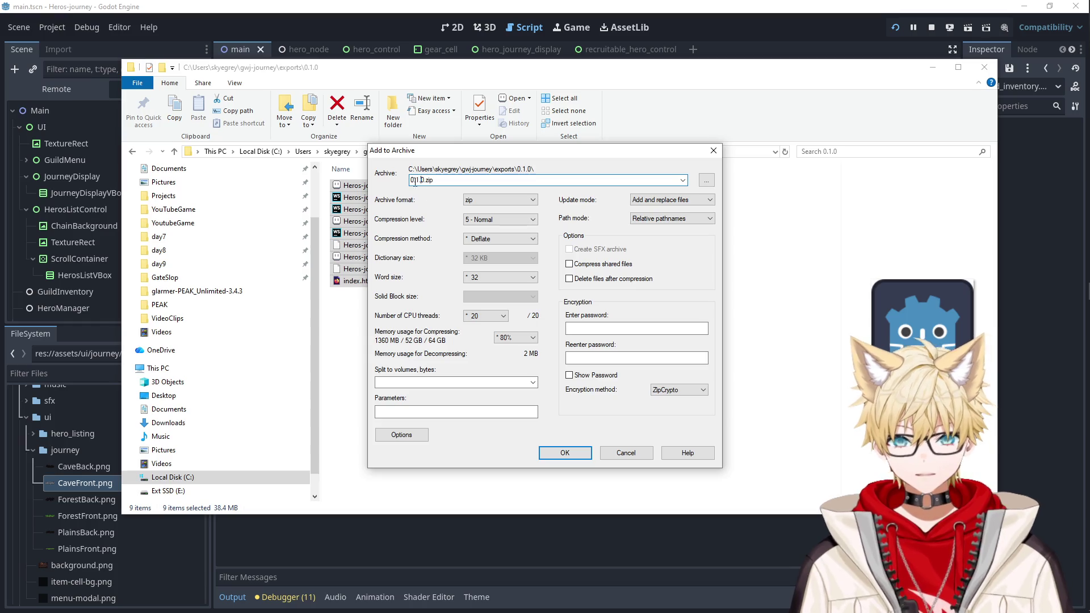
type("heros-")
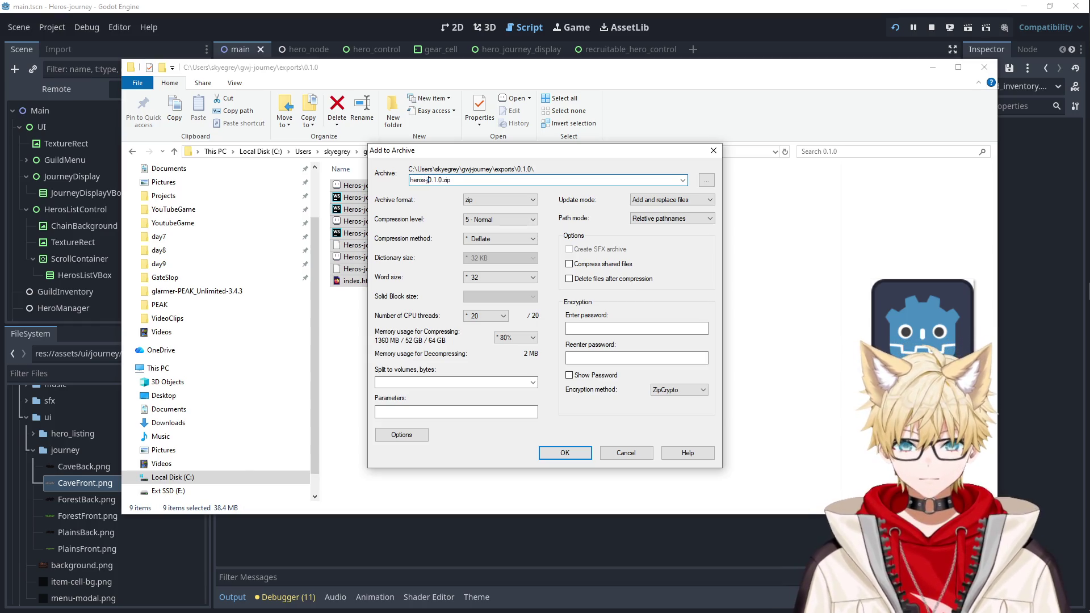
type("journey-")
key("Return")
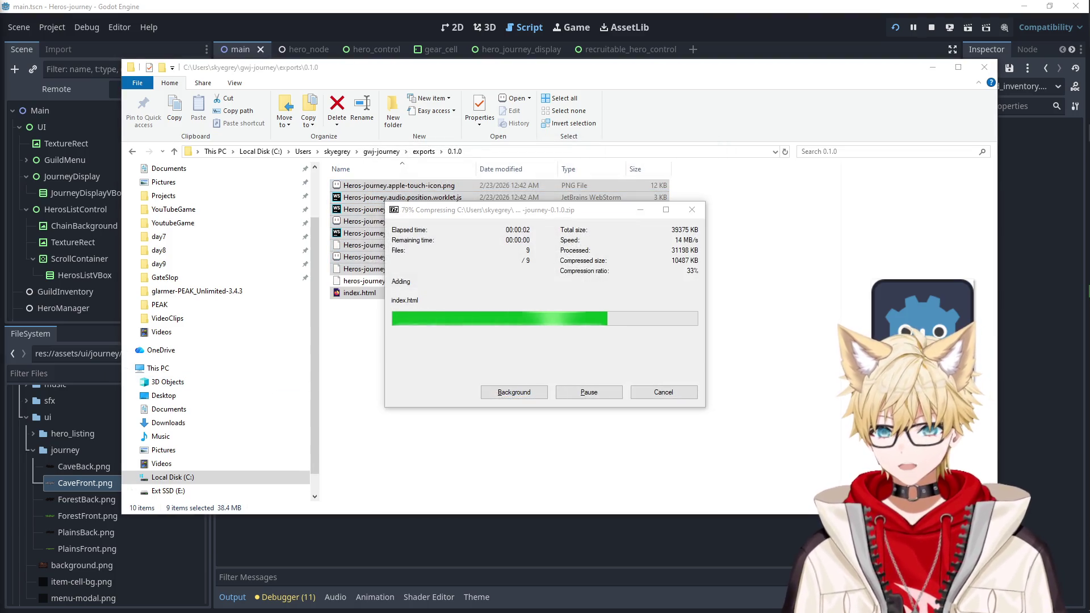
left_click(544, 392)
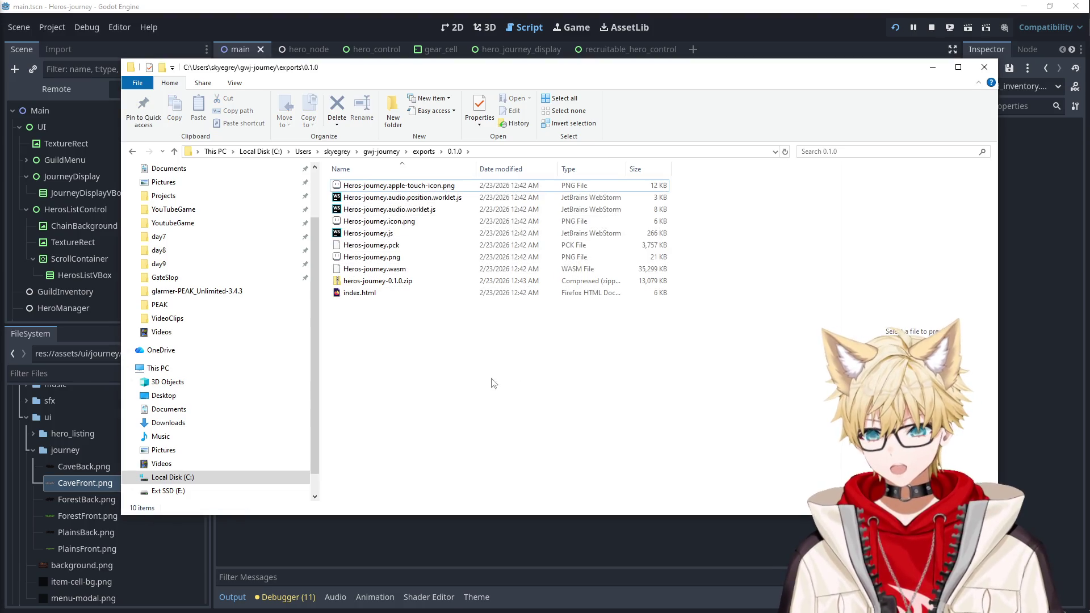
left_click(356, 282)
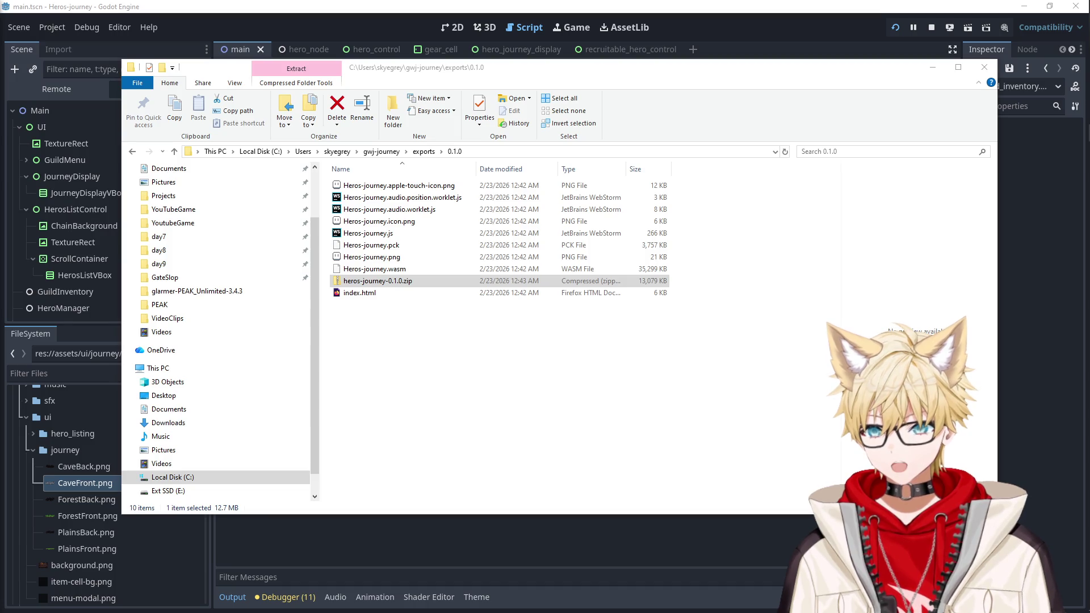
key("alt+Tab")
mouse_move(721, 110)
left_mouse_down()
mouse_move(622, 118)
mouse_move(659, 71)
left_mouse_up()
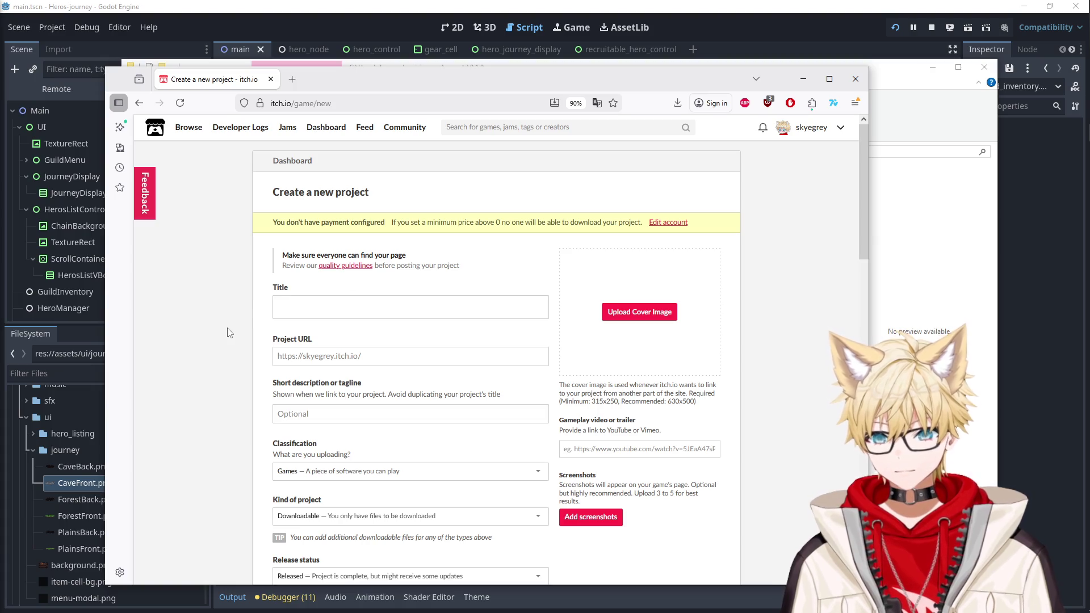
Title the new itch.io project 'Heros Journey (WIP)' so its URL becomes heros-journey-wip.
left_click(374, 303)
type("Heros Journey (WIP)")
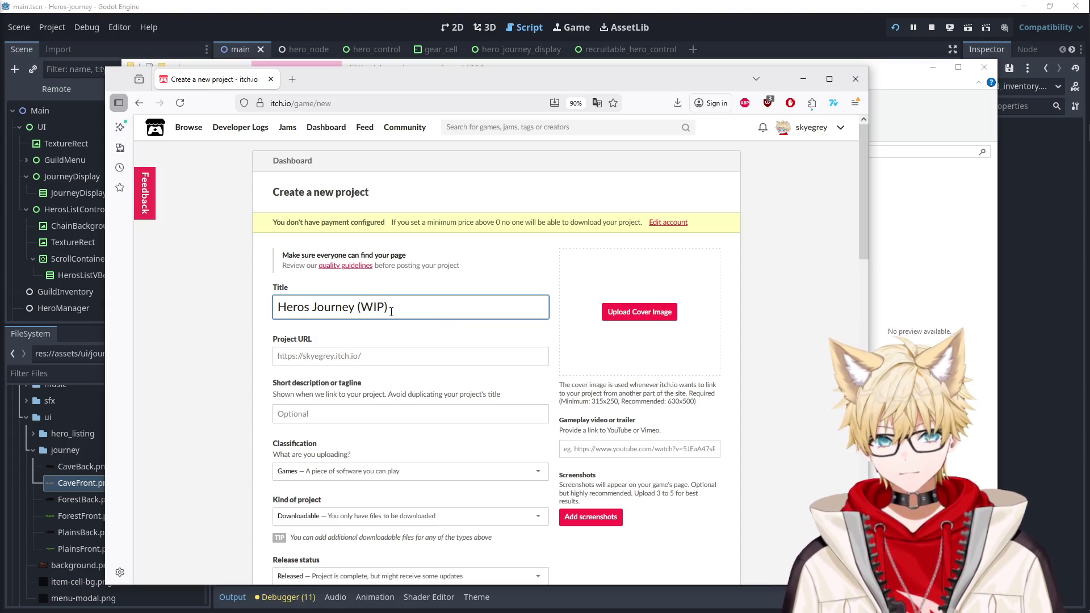
left_click(344, 362)
scroll(276, 348, "down", 3)
left_click(343, 251)
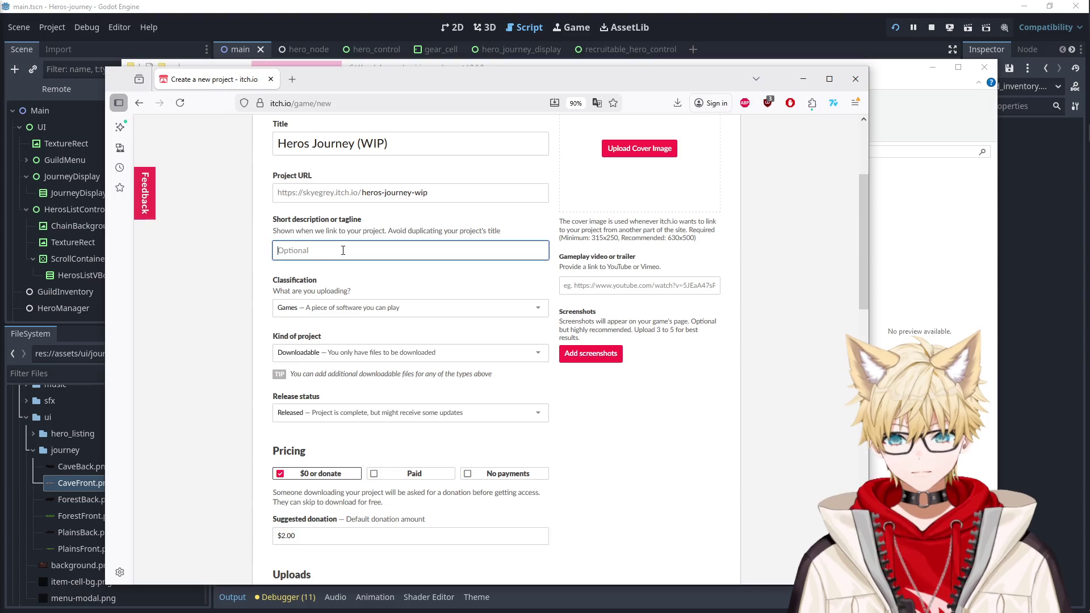
scroll(249, 257, "down", 2)
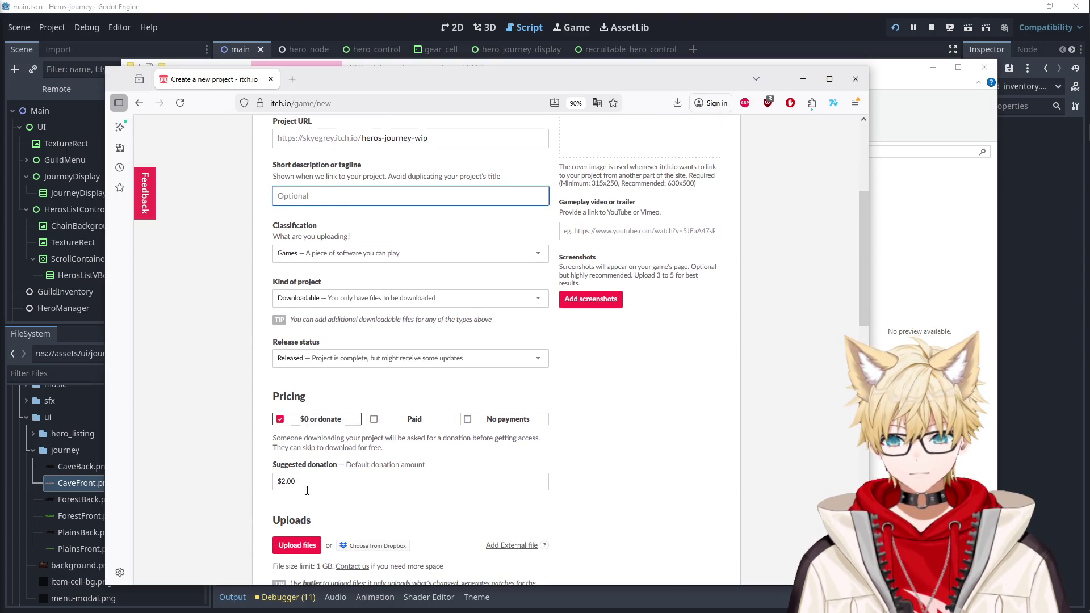
Try dragging heros-journey-0.1.0.zip from Explorer onto the form, choosing to stay on the page.
left_click_drag(690, 79, 231, 56)
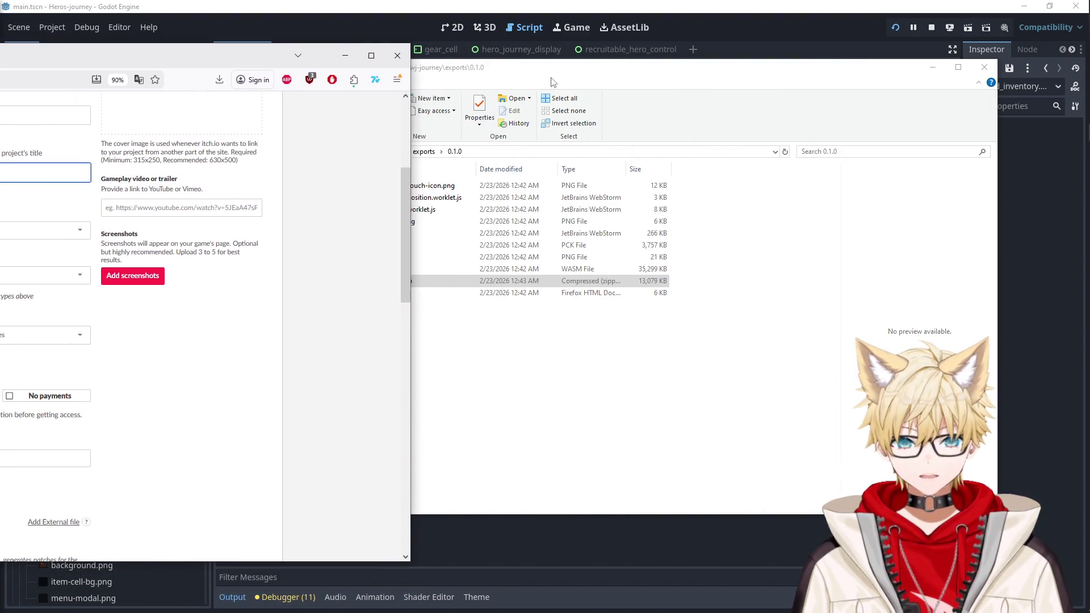
left_click(593, 285)
left_click_drag(593, 285, 516, 328)
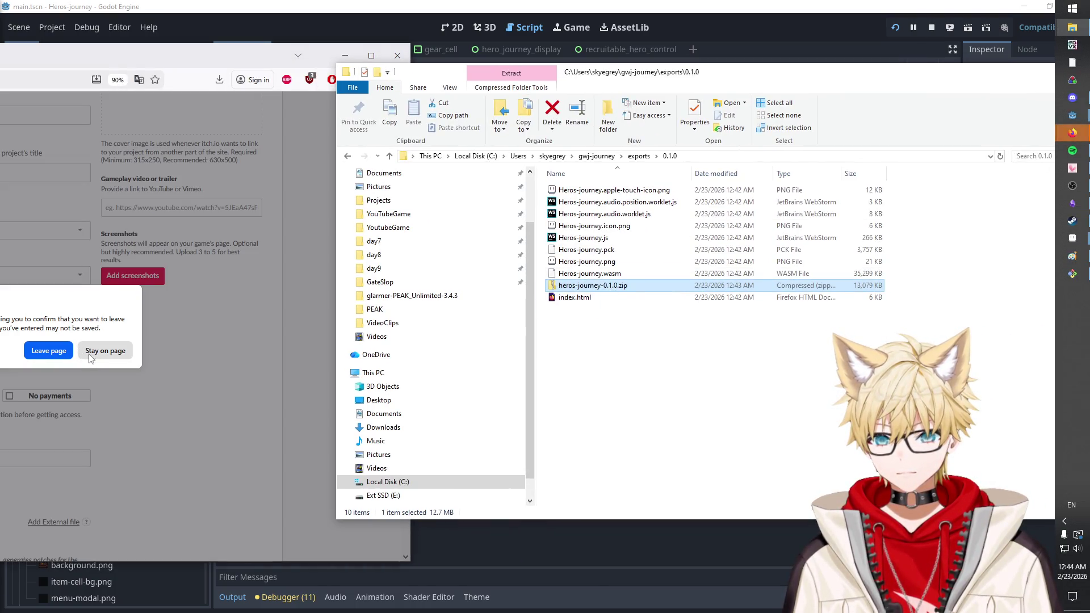
left_click(105, 351)
mouse_move(318, 55)
left_mouse_down()
mouse_move(454, 110)
mouse_move(250, 70)
left_mouse_up()
scroll(224, 423, "down", 3)
Dismiss the File Upload picker and get heros-journey-0.1.0.zip uploading as the game file.
left_click(224, 423)
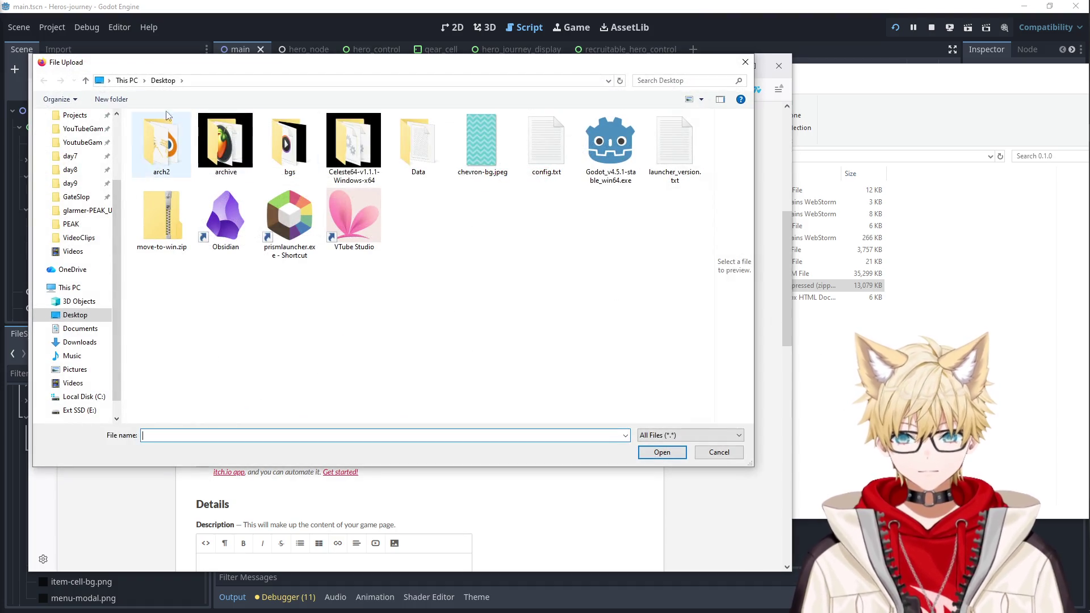
key("Escape")
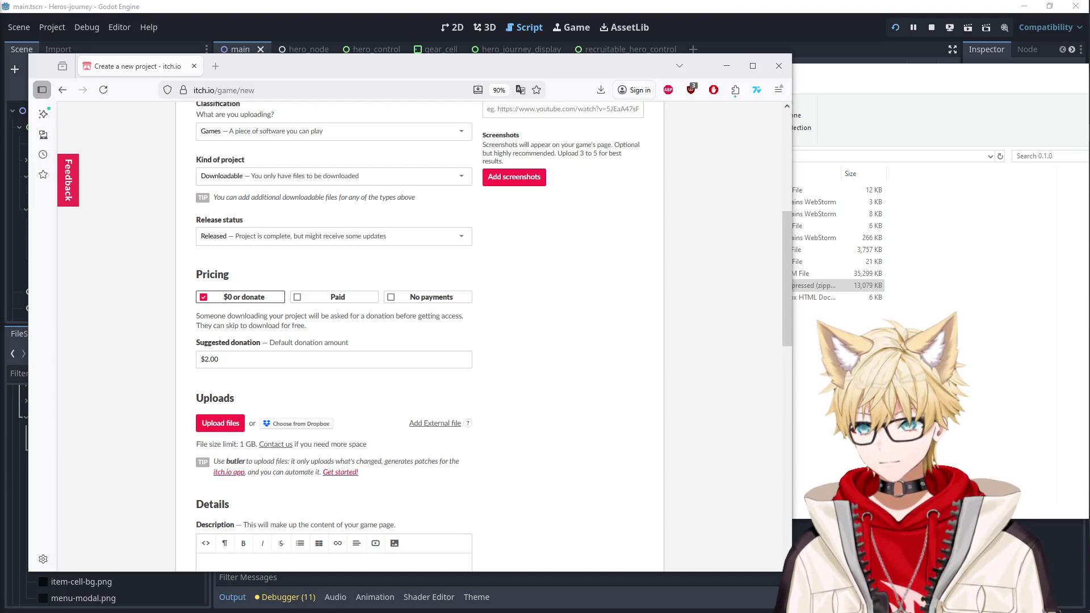
scroll(389, 385, "down", 1)
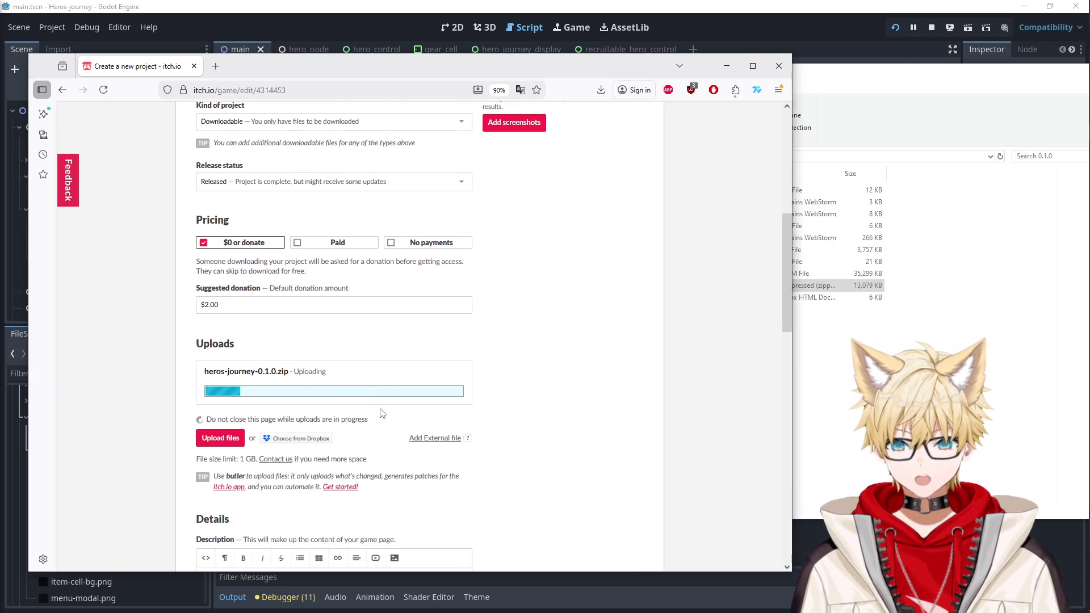
Add the description 'This is an unfinished entry for the GWJ #90', save, and view the draft.
scroll(521, 365, "down", 2)
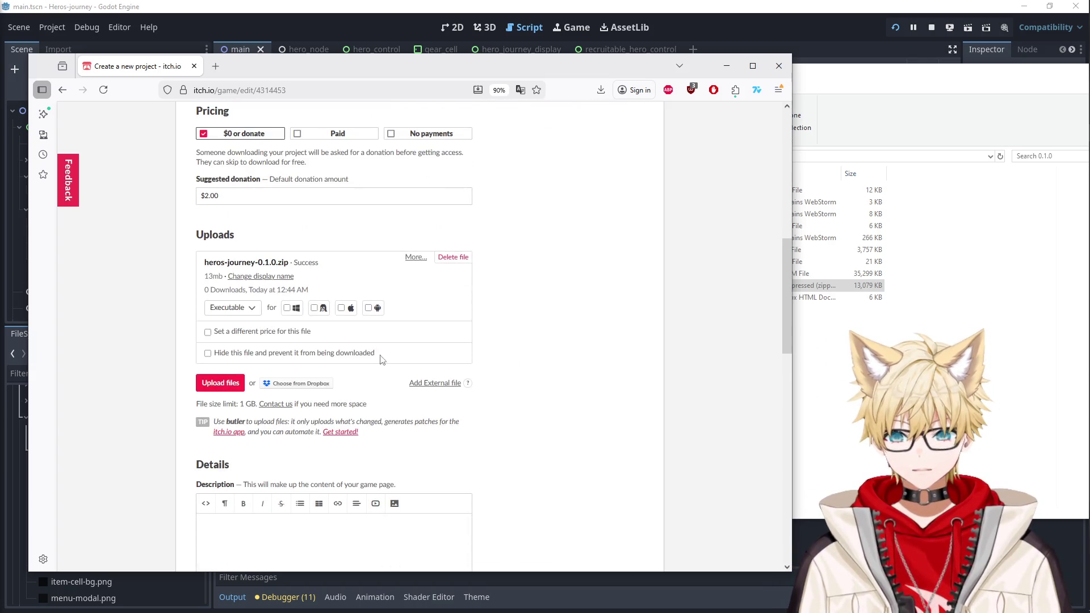
scroll(201, 344, "down", 2)
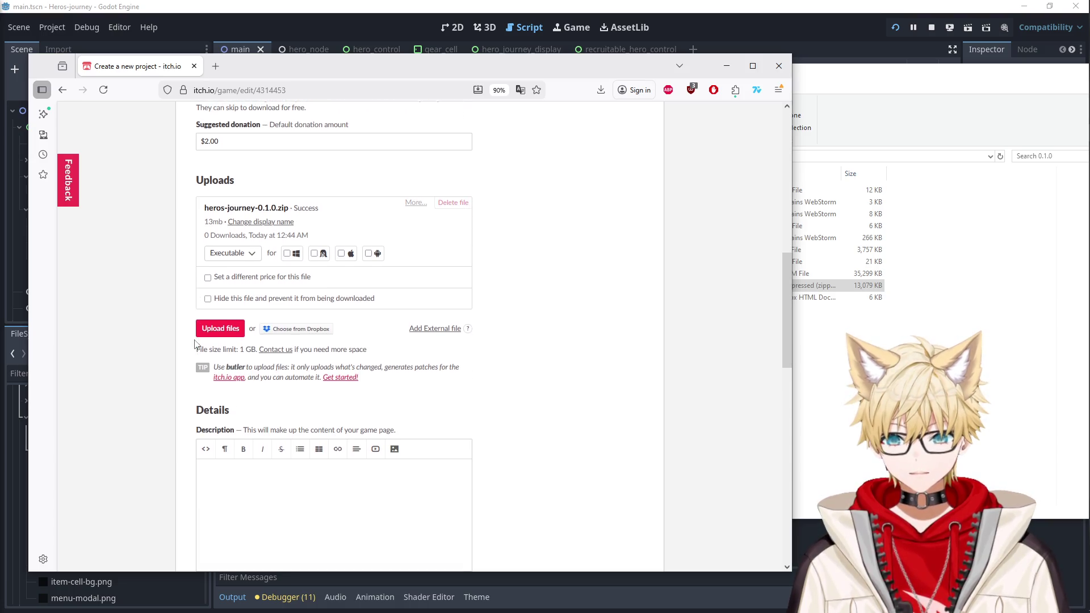
left_click(253, 445)
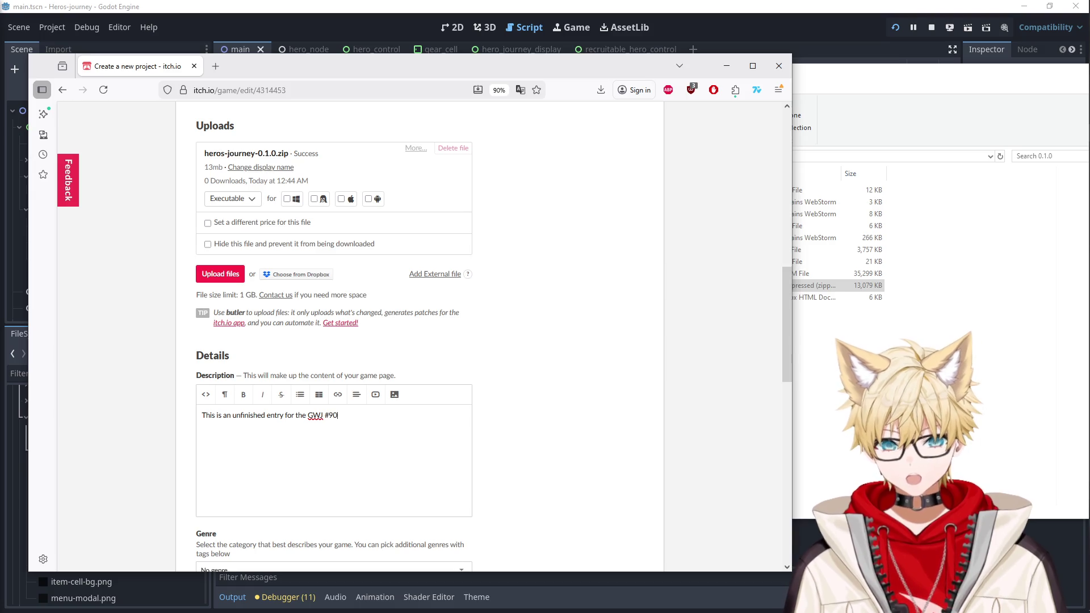
scroll(300, 549, "down", 15)
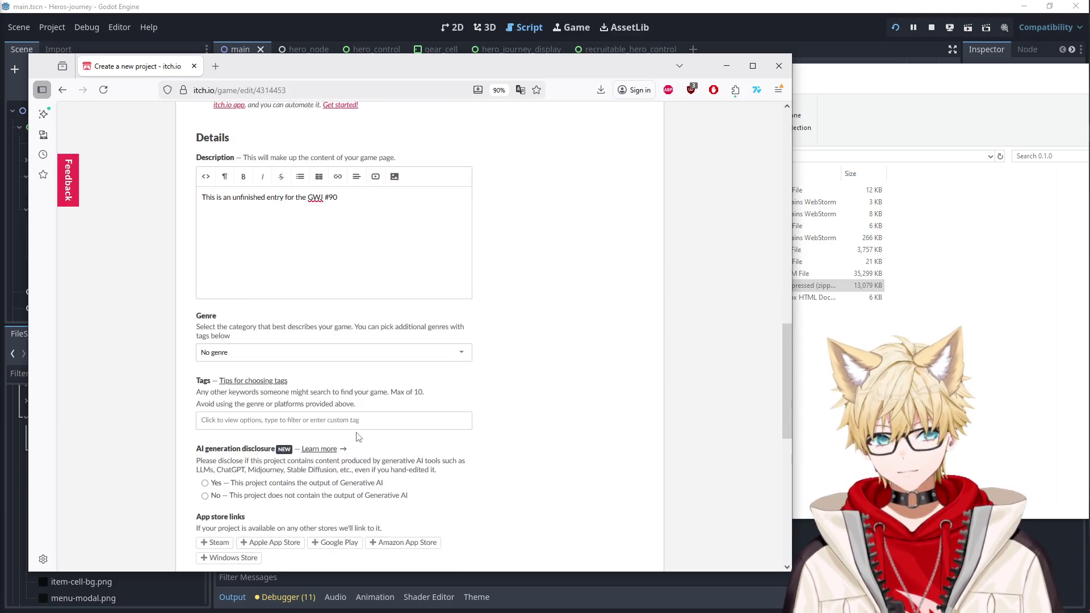
left_click(240, 483)
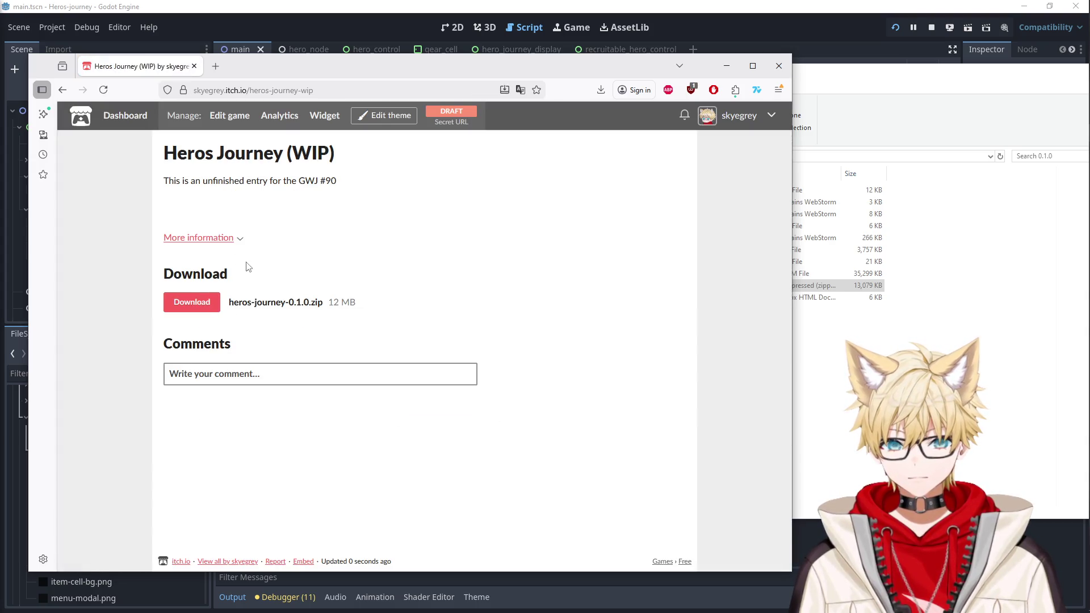
left_click(62, 90)
scroll(216, 360, "up", 15)
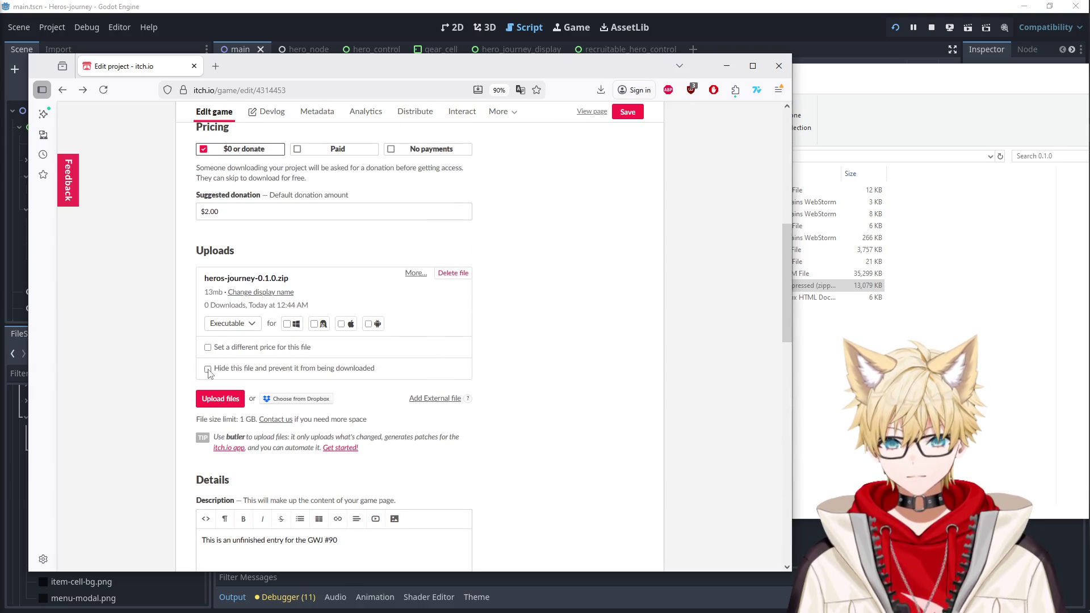
Set Kind of project to HTML and Release status to In development.
scroll(216, 340, "up", 6)
scroll(241, 307, "down", 3)
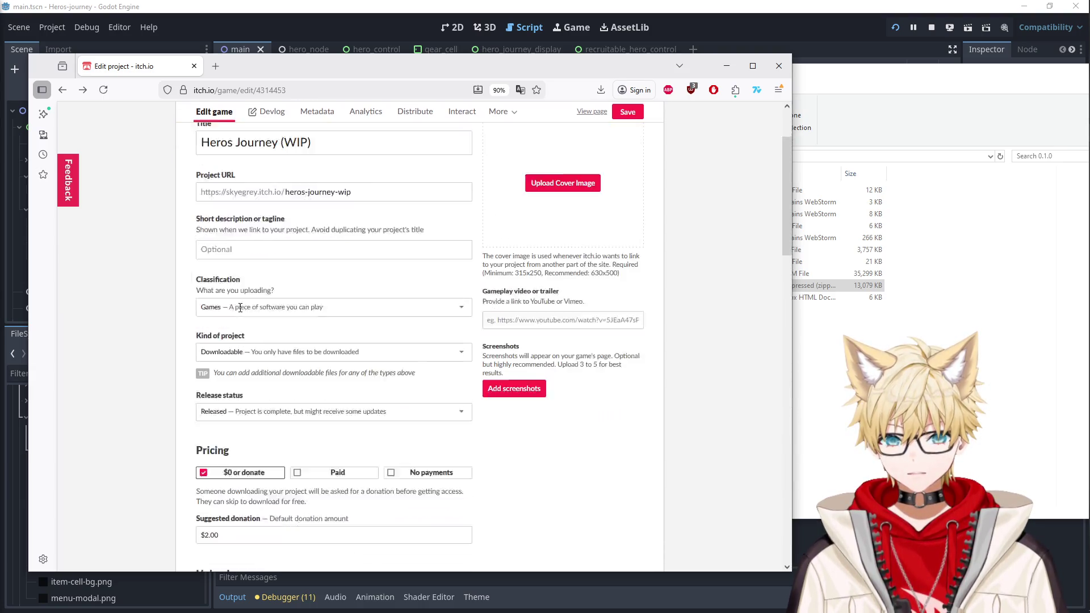
scroll(316, 273, "up", 3)
scroll(302, 293, "down", 2)
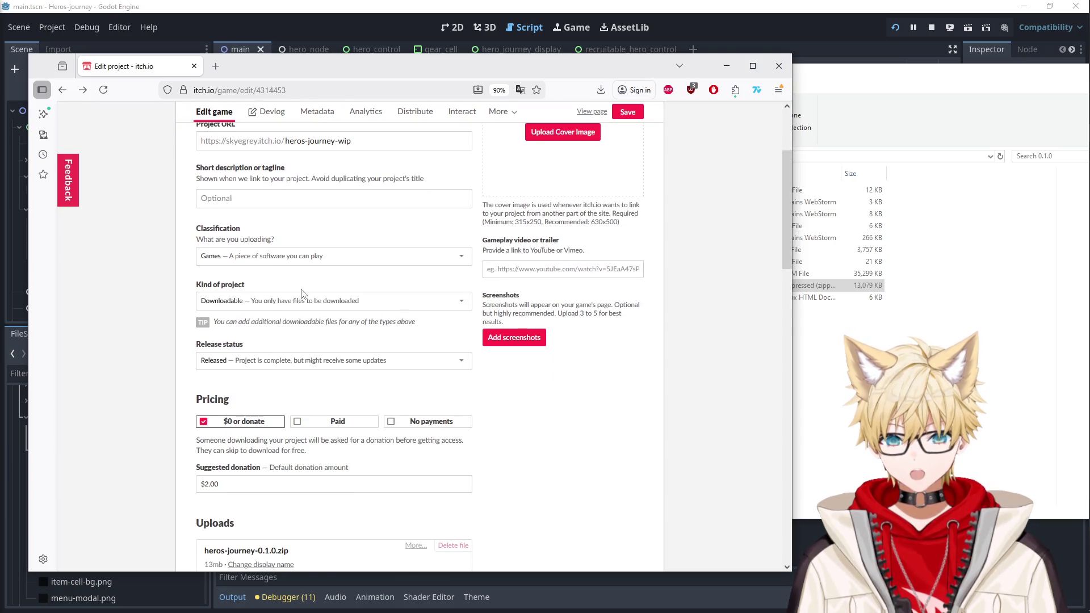
left_click(236, 304)
left_click(236, 328)
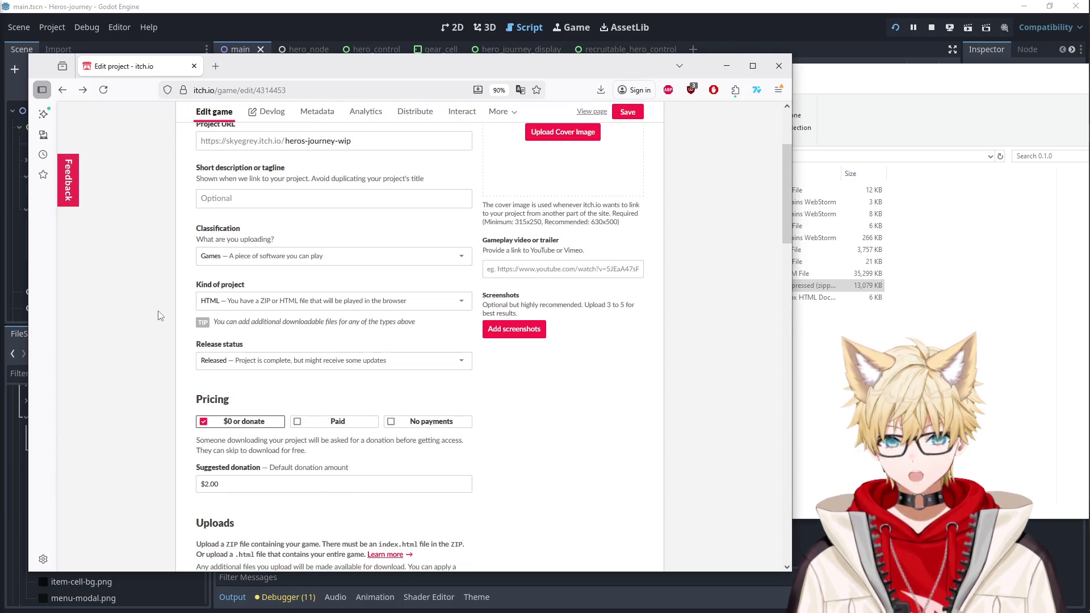
scroll(164, 304, "down", 3)
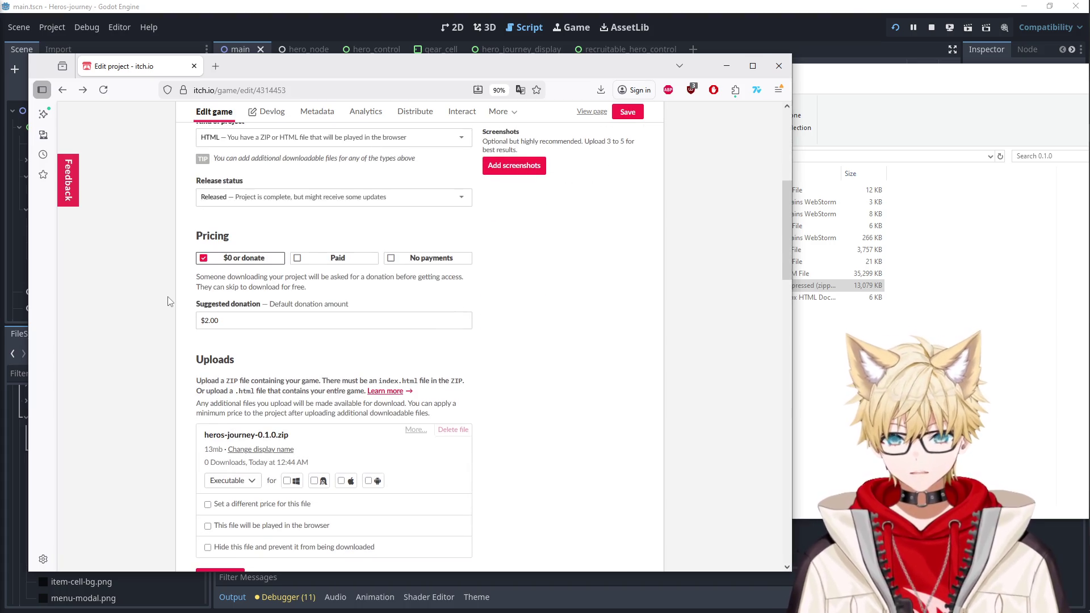
left_click(239, 203)
left_click(238, 225)
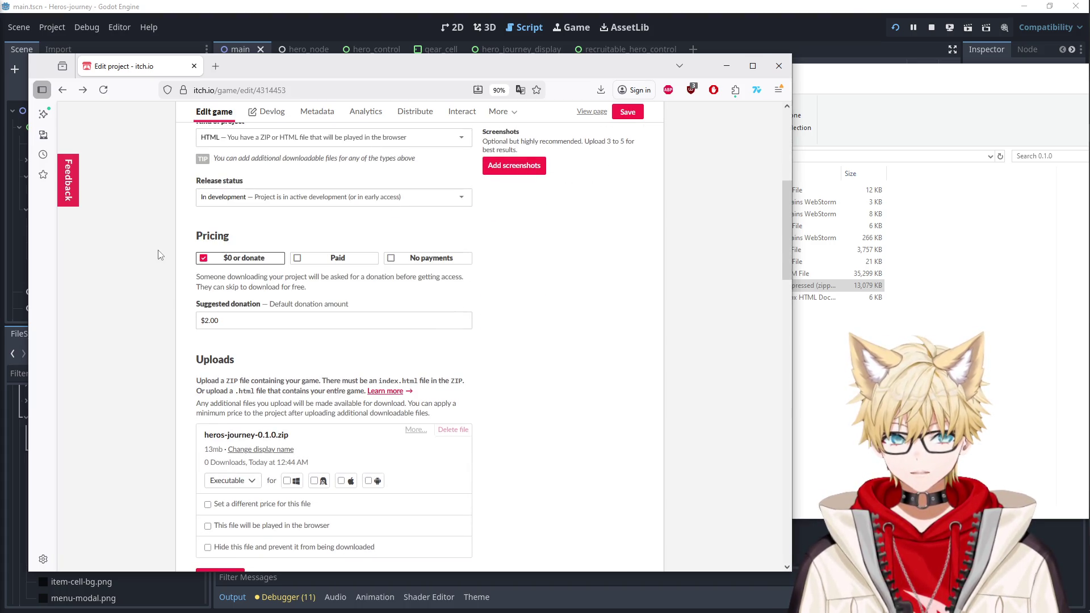
Set Visibility to Public, save the project, and open its published game page.
scroll(172, 289, "down", 2)
scroll(172, 289, "down", 4)
scroll(213, 311, "down", 3)
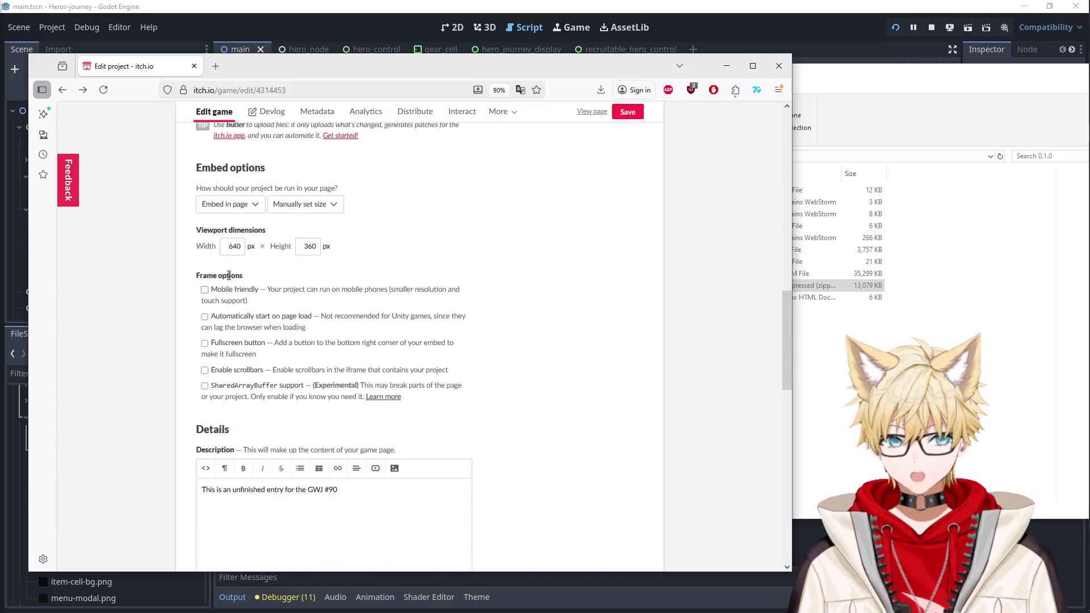
scroll(210, 306, "down", 3)
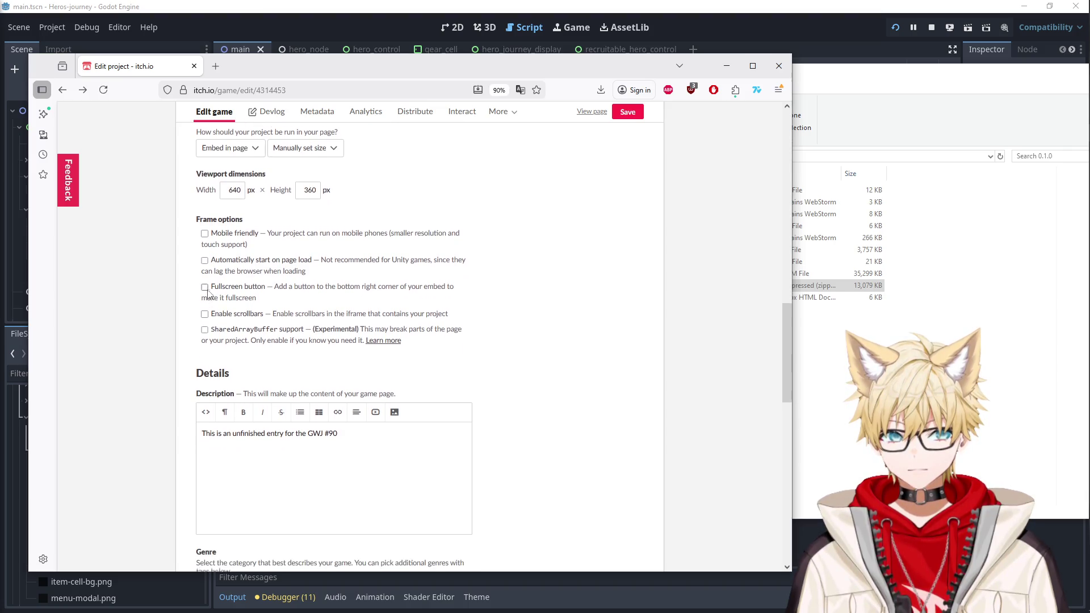
scroll(212, 488, "down", 10)
left_click(209, 482)
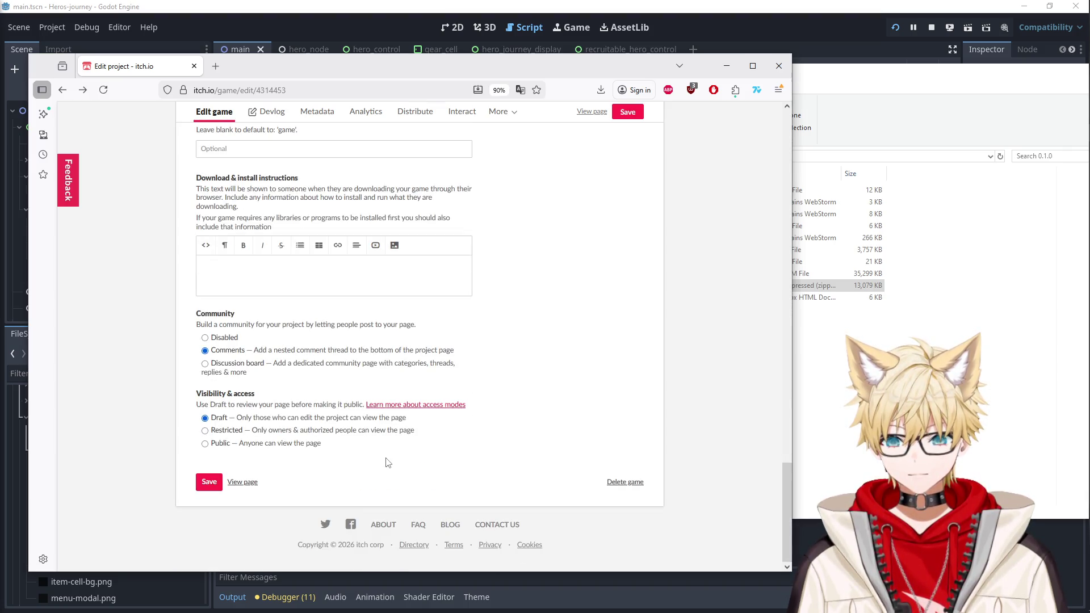
left_click(205, 443)
left_click(209, 481)
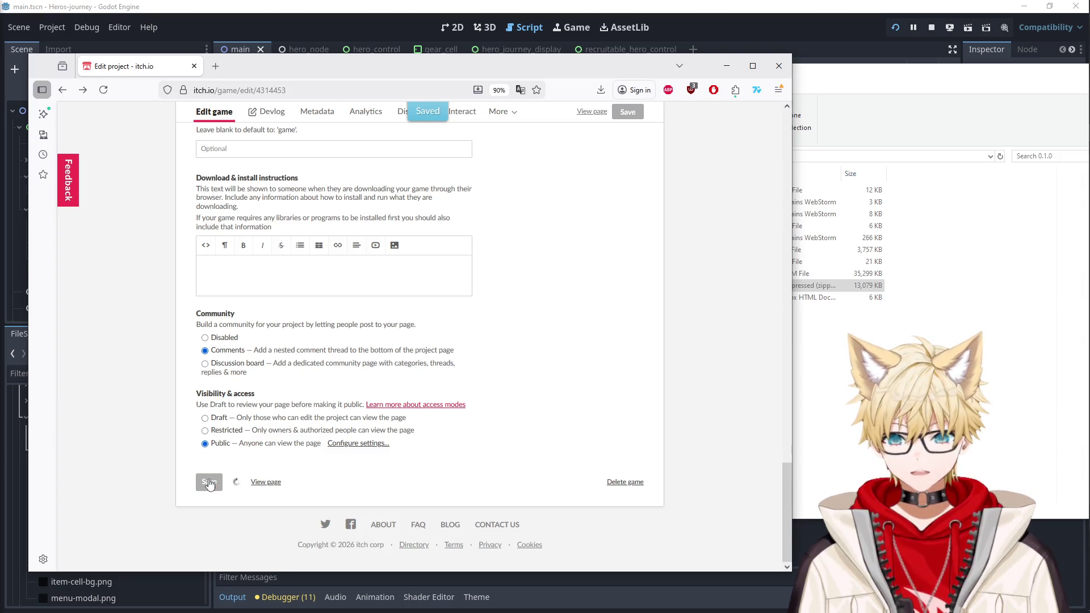
left_click(82, 90)
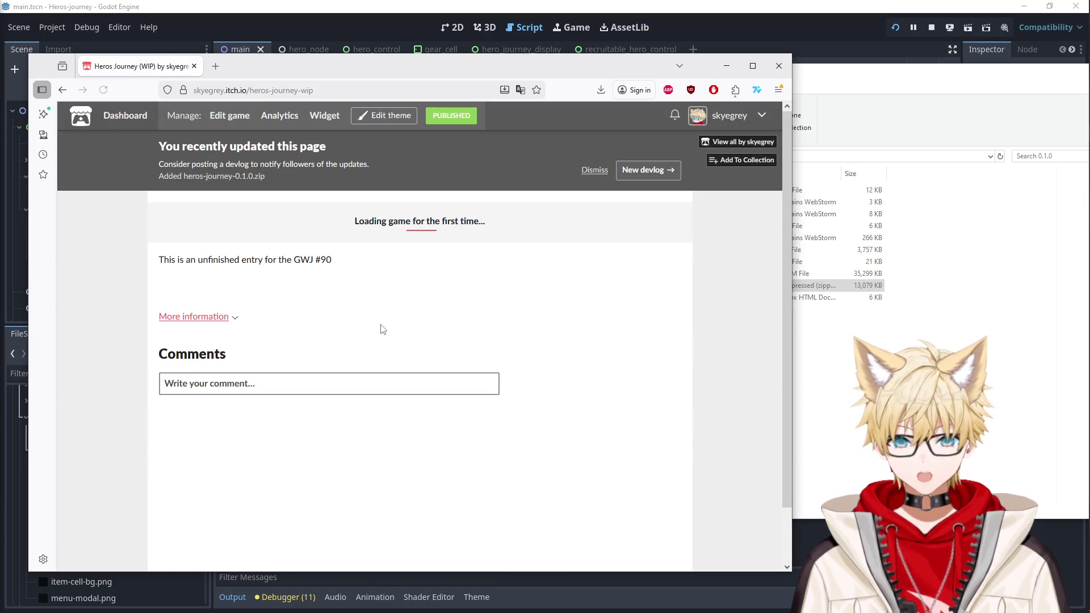
key("alt+Tab")
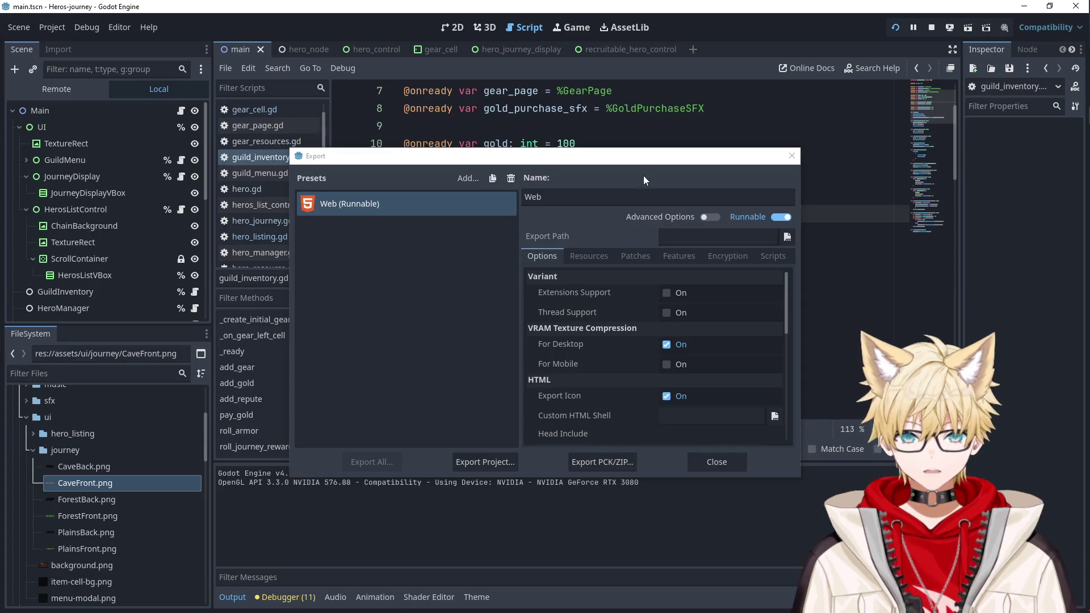
Close Godot's export settings, stop the running debug game, and return to the itch.io page.
left_click(791, 153)
mouse_move(1074, 125)
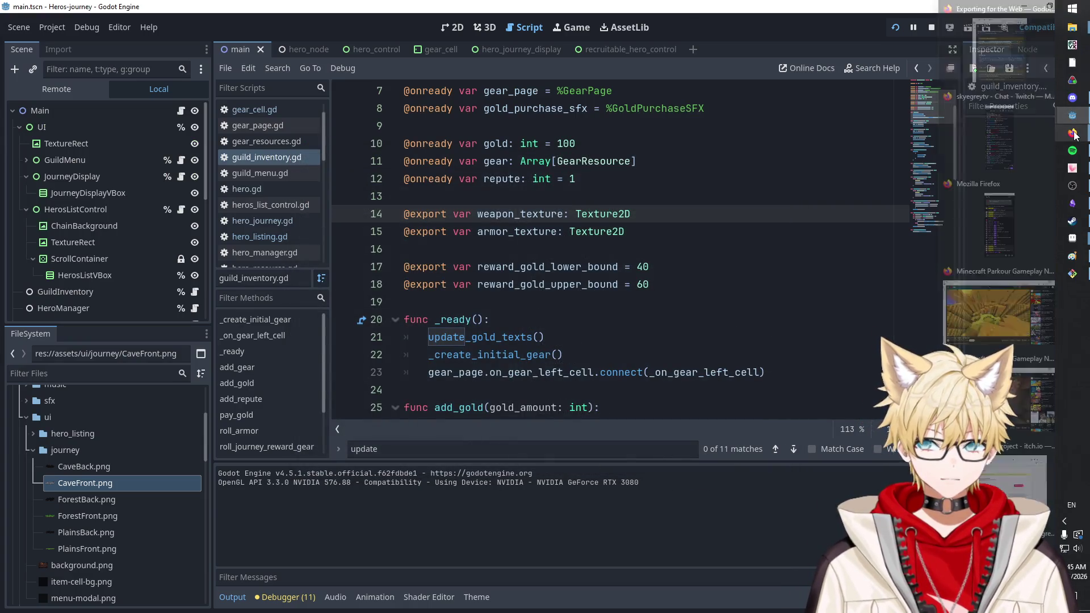
left_click(989, 145)
key("Escape")
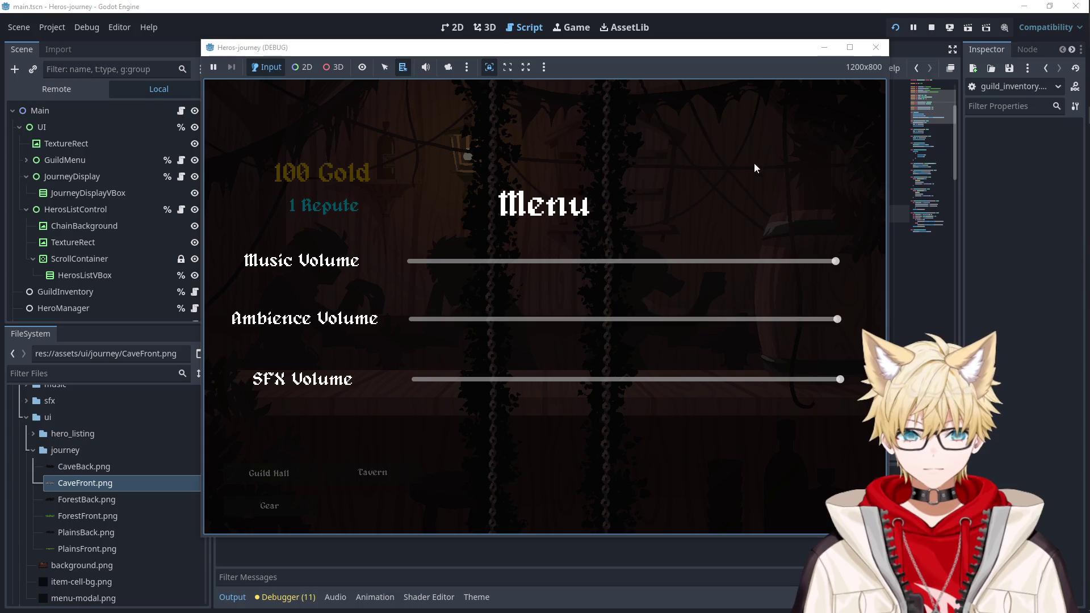
left_click(876, 47)
key("alt+Tab")
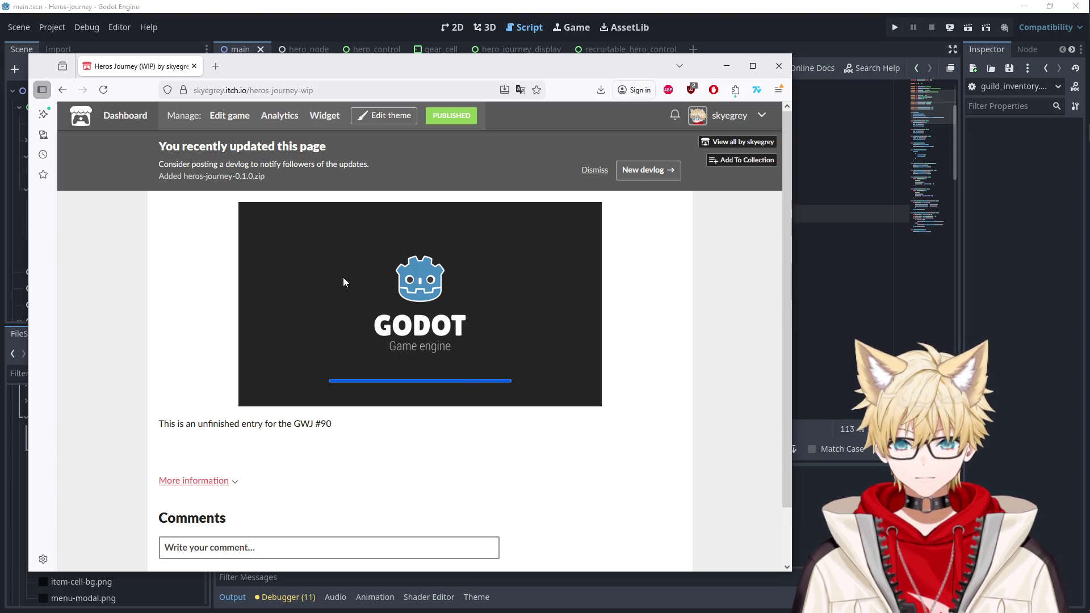
Navigate back through the creator's profile to the Heros Journey (WIP) game page.
left_click(65, 89)
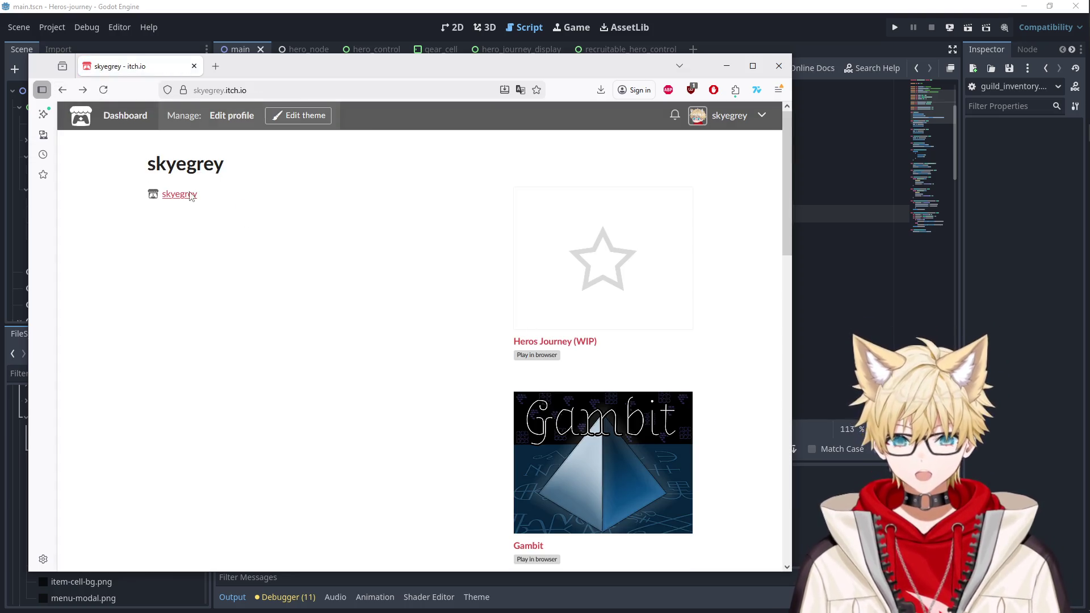
left_click(63, 89)
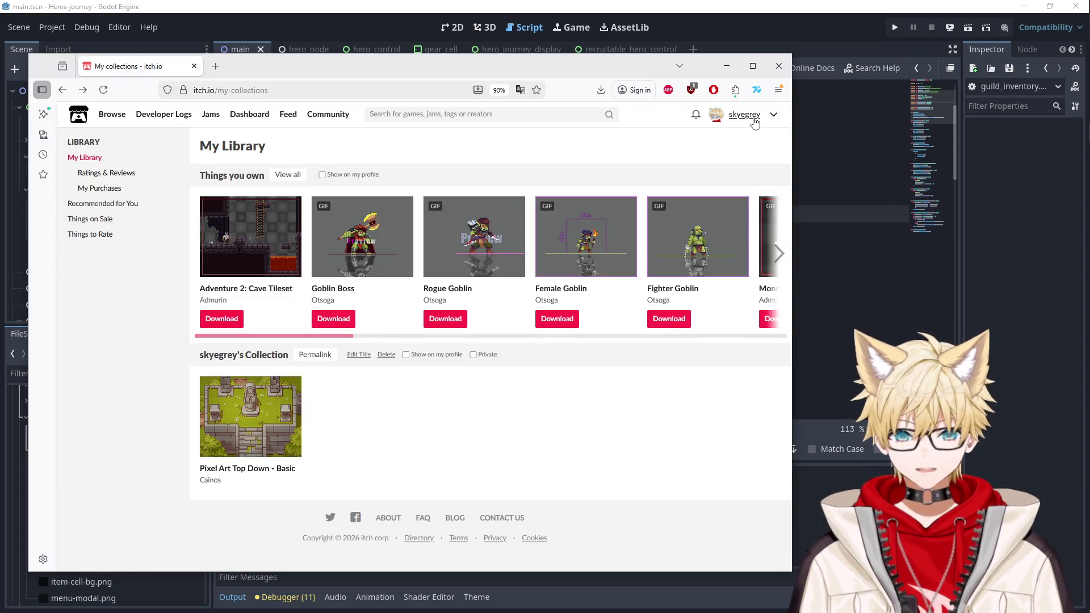
left_click(753, 119)
left_click(550, 340)
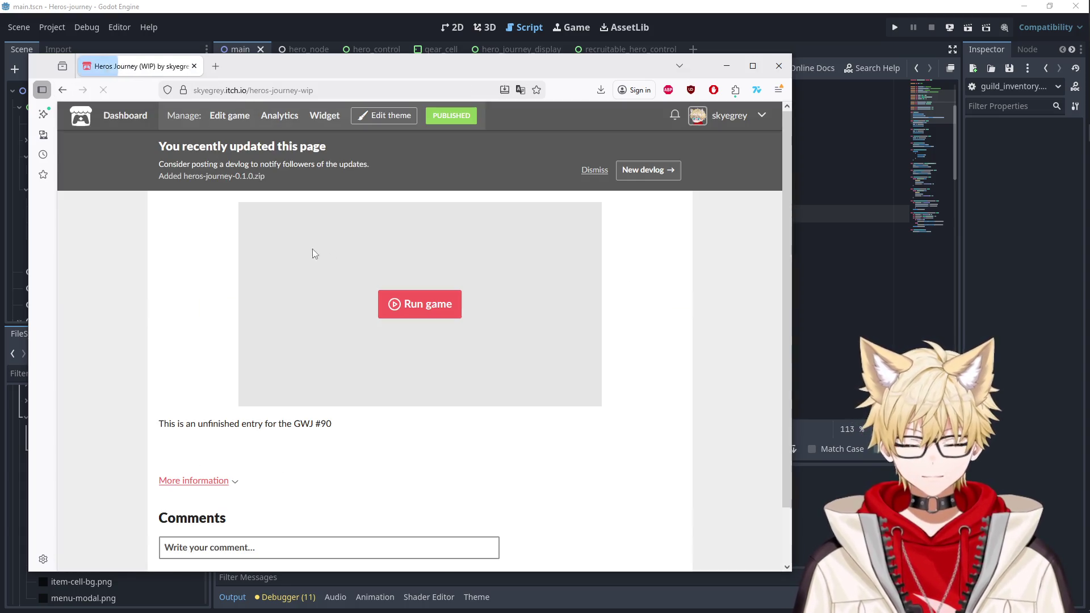
Expand More information to review the game's HTML5 publishing details.
scroll(310, 391, "down", 2)
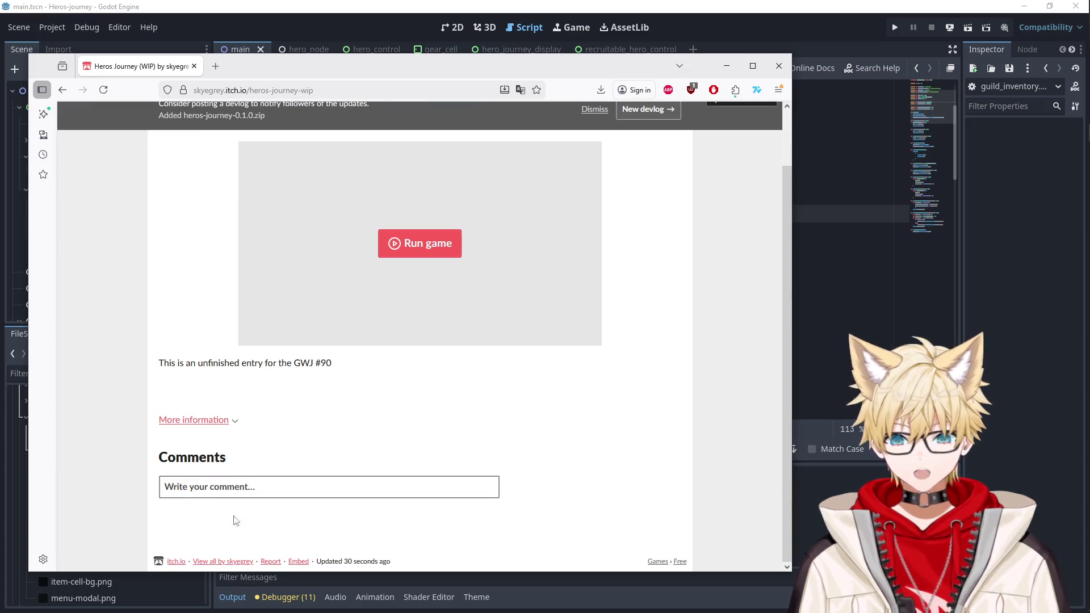
scroll(242, 559, "up", 2)
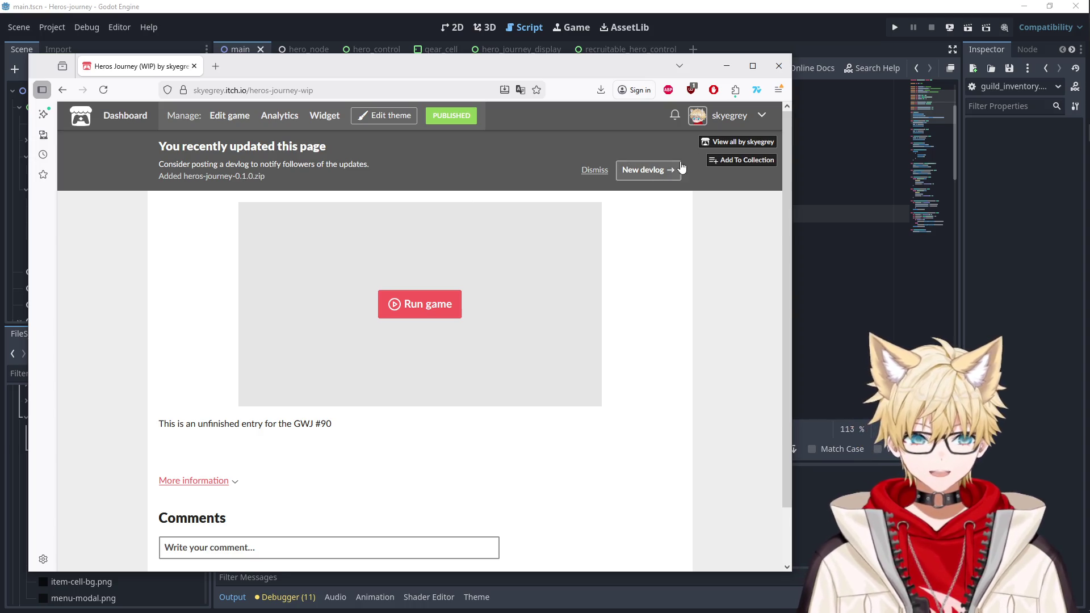
left_click(195, 482)
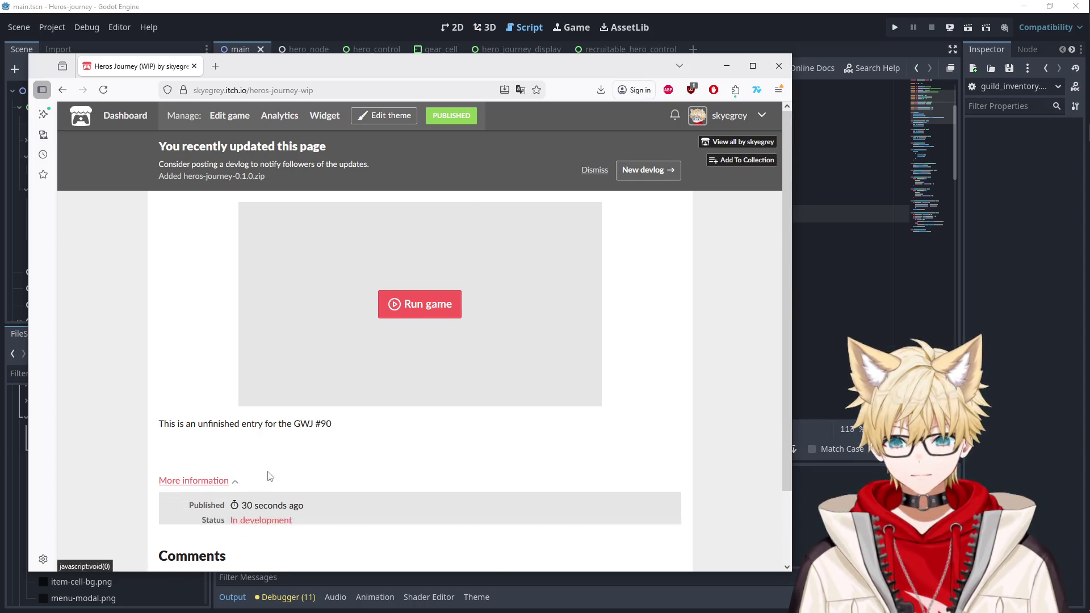
scroll(264, 465, "down", 5)
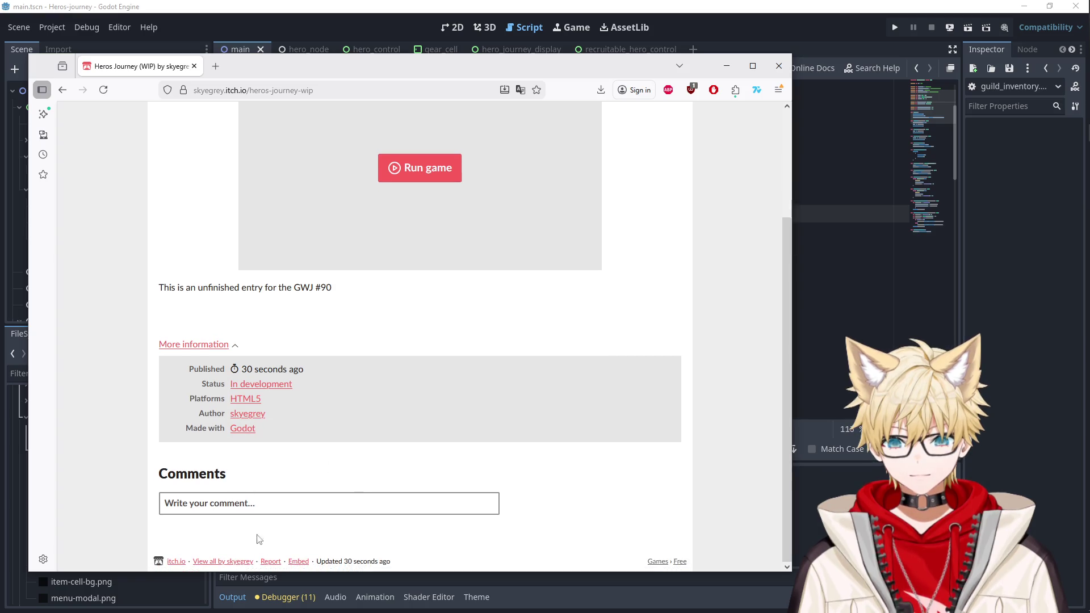
scroll(441, 513, "up", 5)
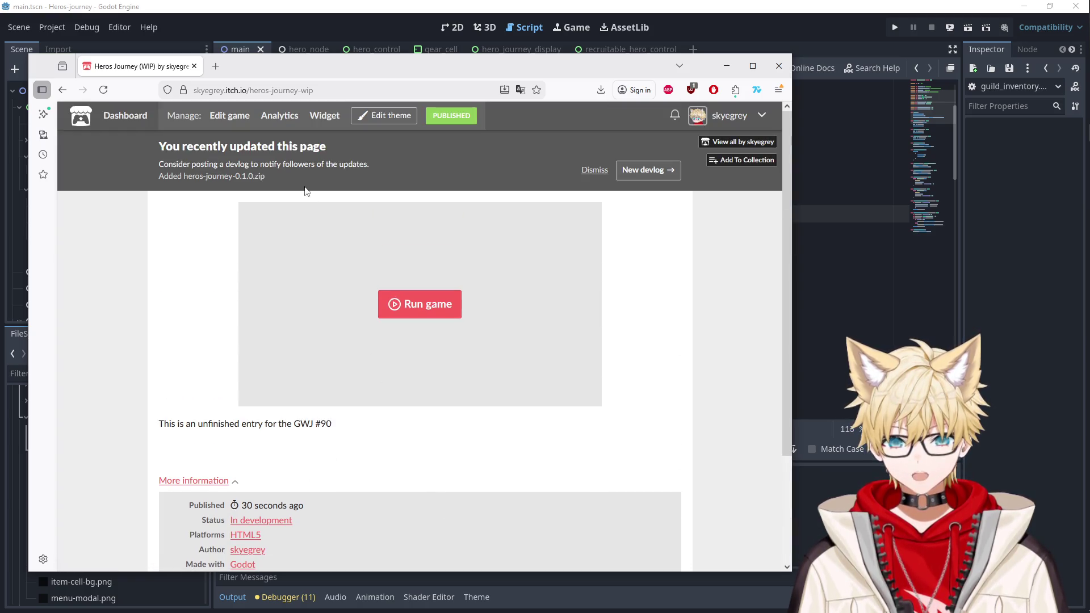
left_click(645, 170)
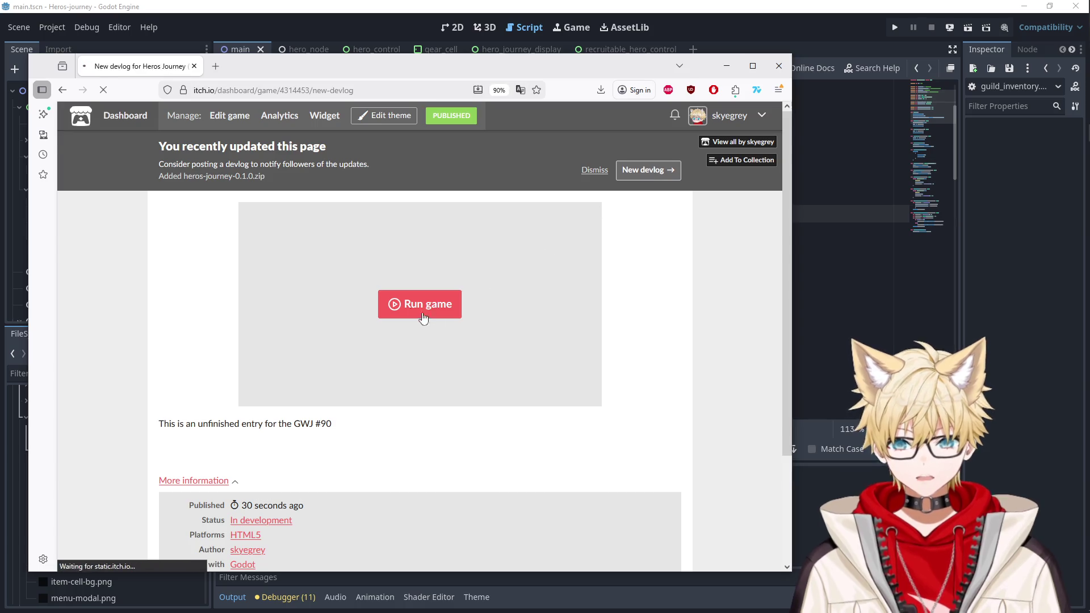
In the project's edit settings, set the embed size to width 1200 and height 800.
scroll(183, 278, "down", 5)
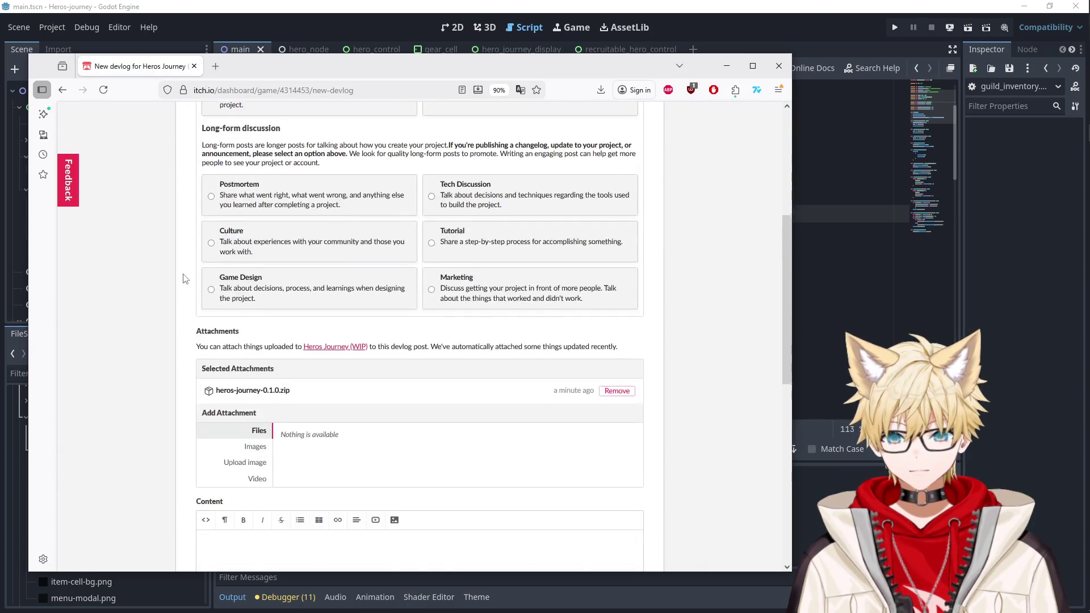
scroll(184, 278, "up", 5)
left_click(224, 170)
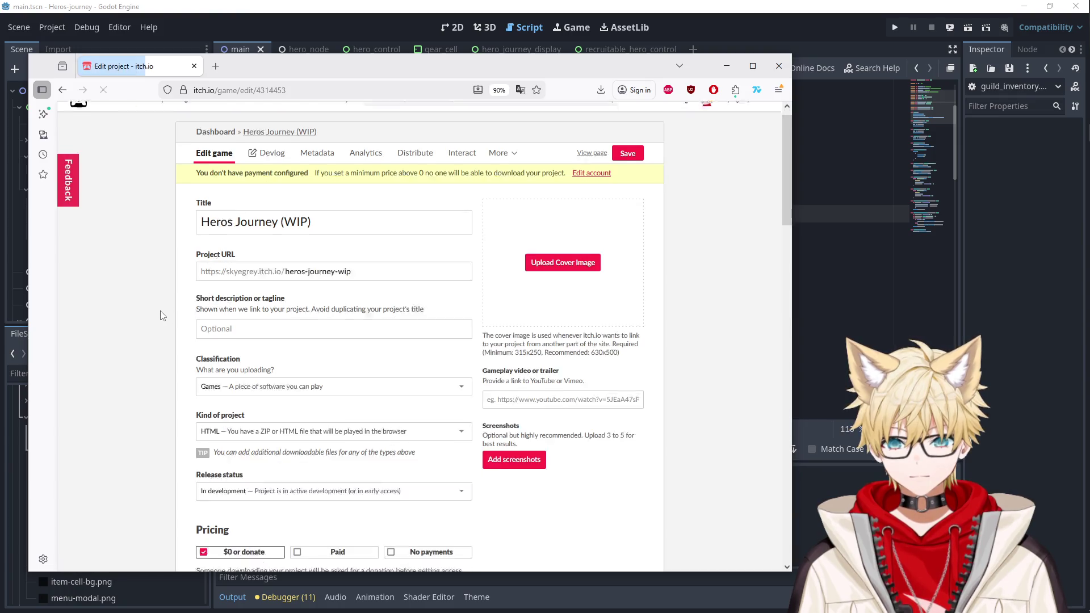
scroll(161, 316, "down", 12)
left_click_drag(242, 327, 212, 325)
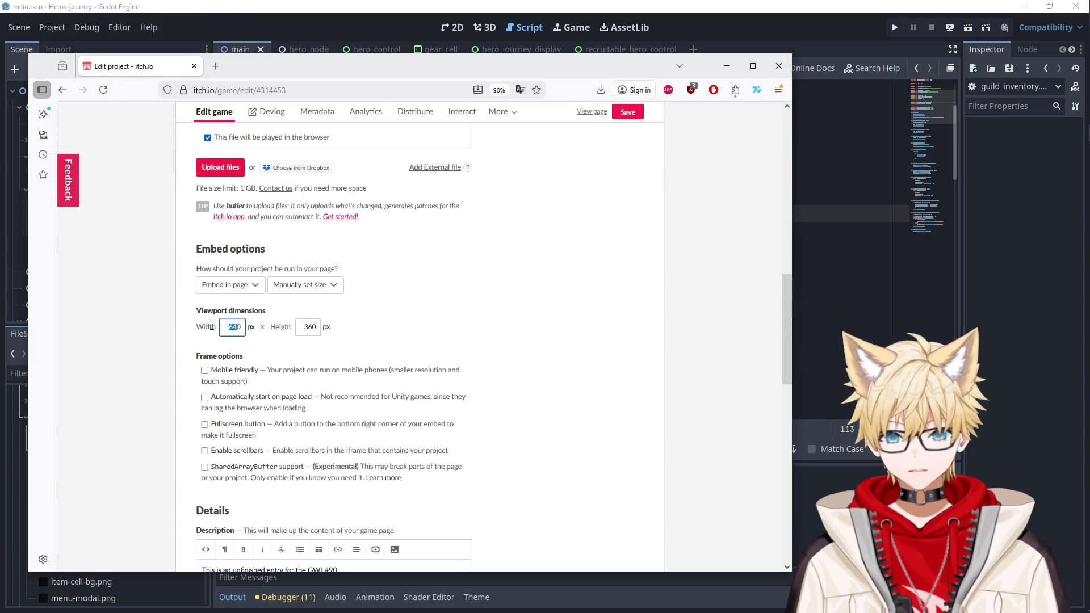
type("600")
key("Tab")
type("8")
left_click(186, 347)
Save the updated project settings and return toward the game page.
scroll(513, 267, "down", 3)
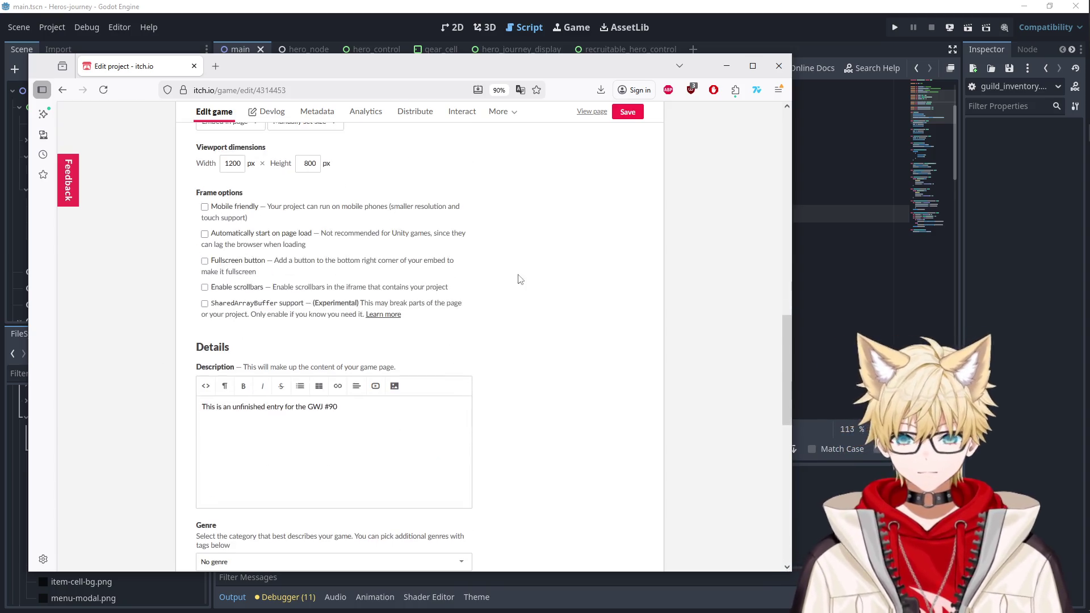
scroll(557, 318, "down", 5)
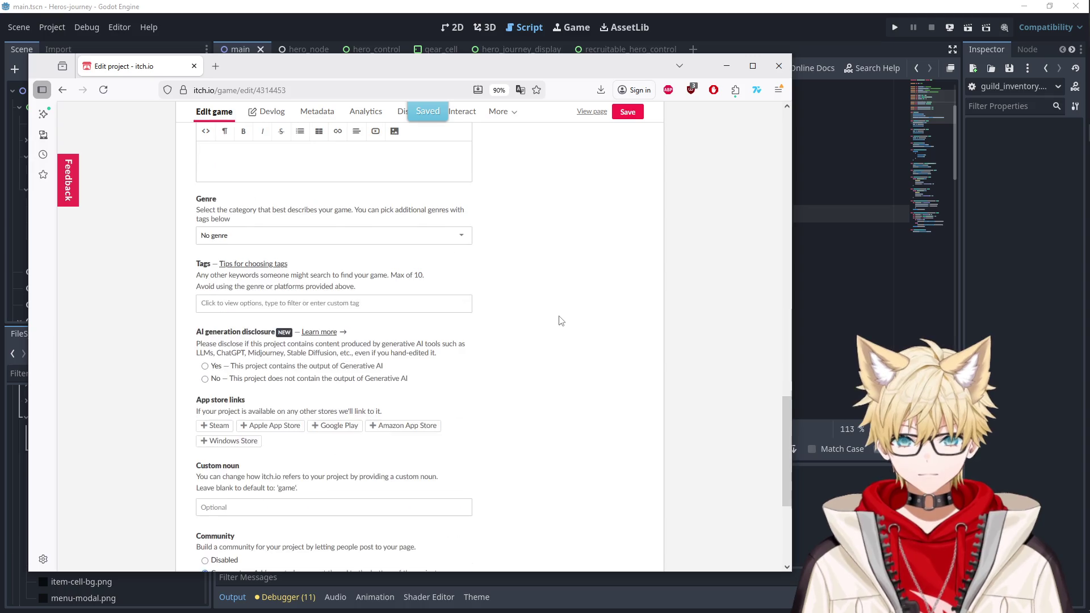
scroll(166, 396, "down", 2)
scroll(166, 395, "down", 1)
left_click(199, 482)
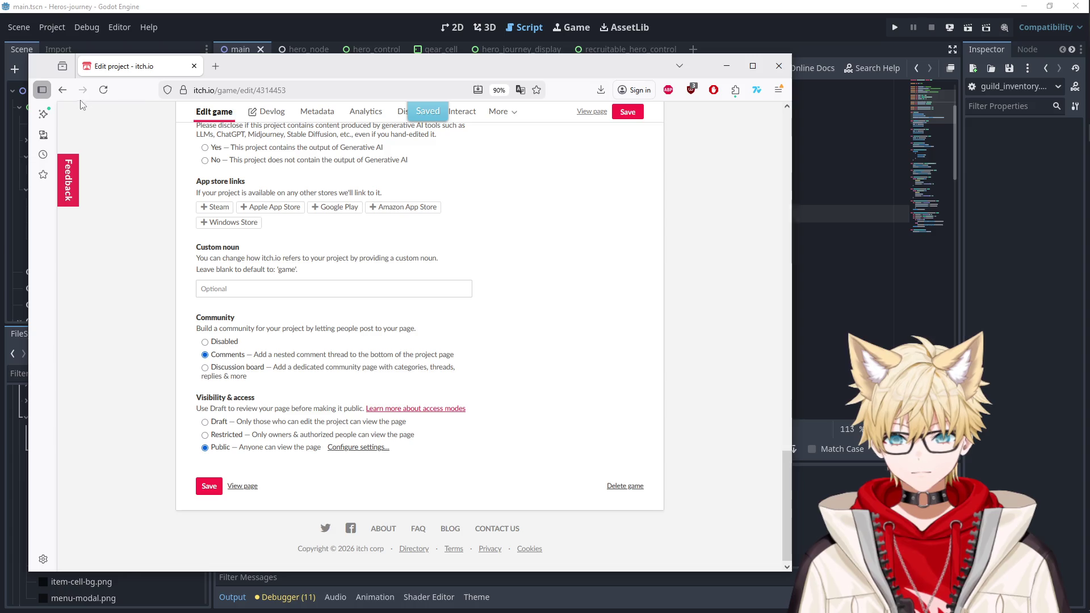
left_click(63, 89)
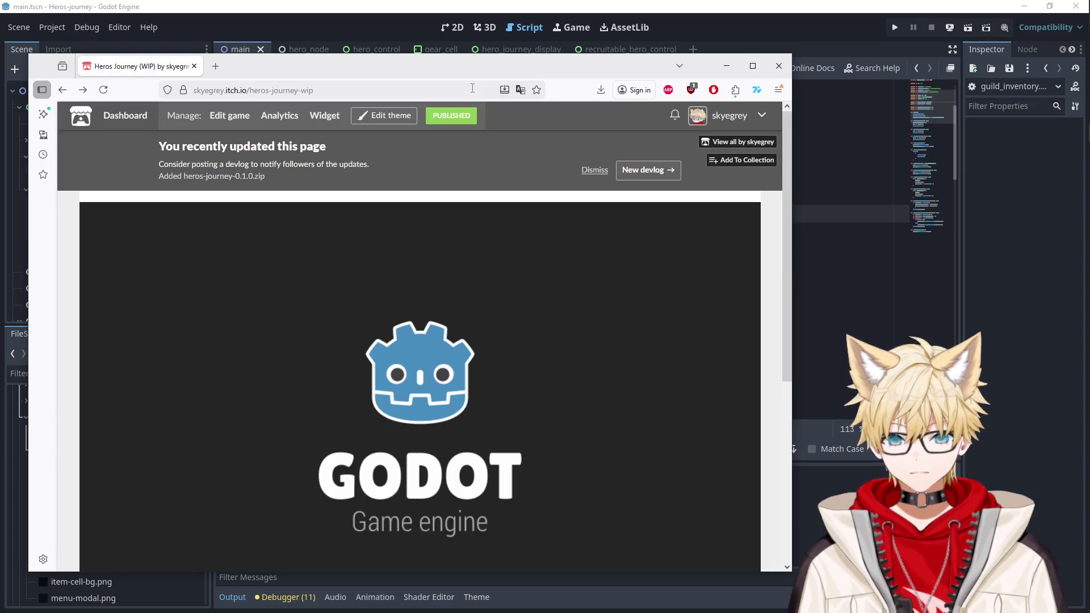
Maximize the browser, recruit Myriil in the Tavern, and equip her armor and sword.
left_click_drag(431, 66, 565, 5)
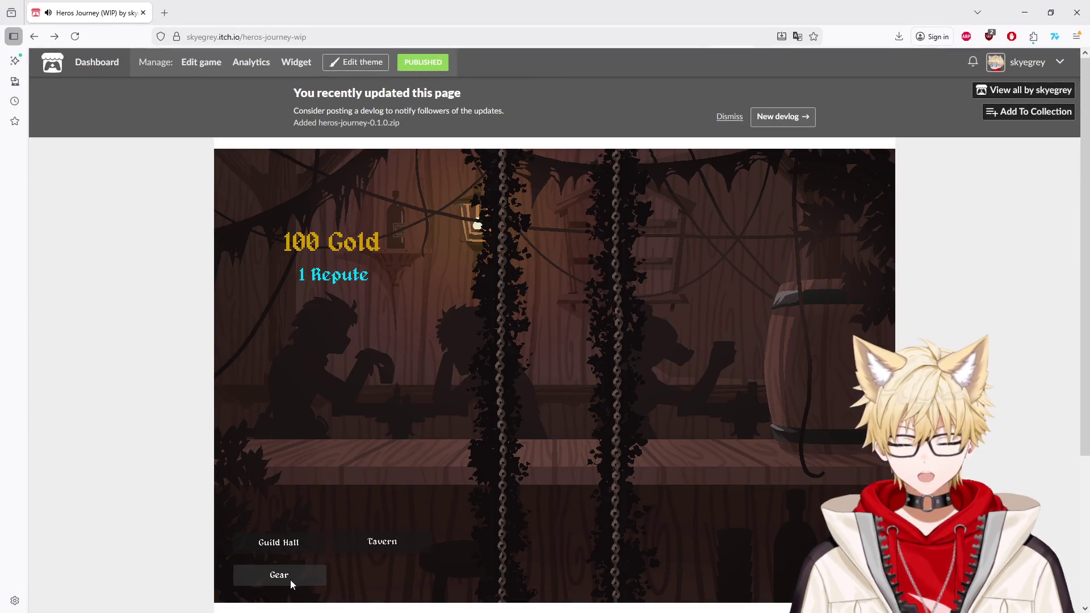
left_click(366, 546)
left_click(388, 319)
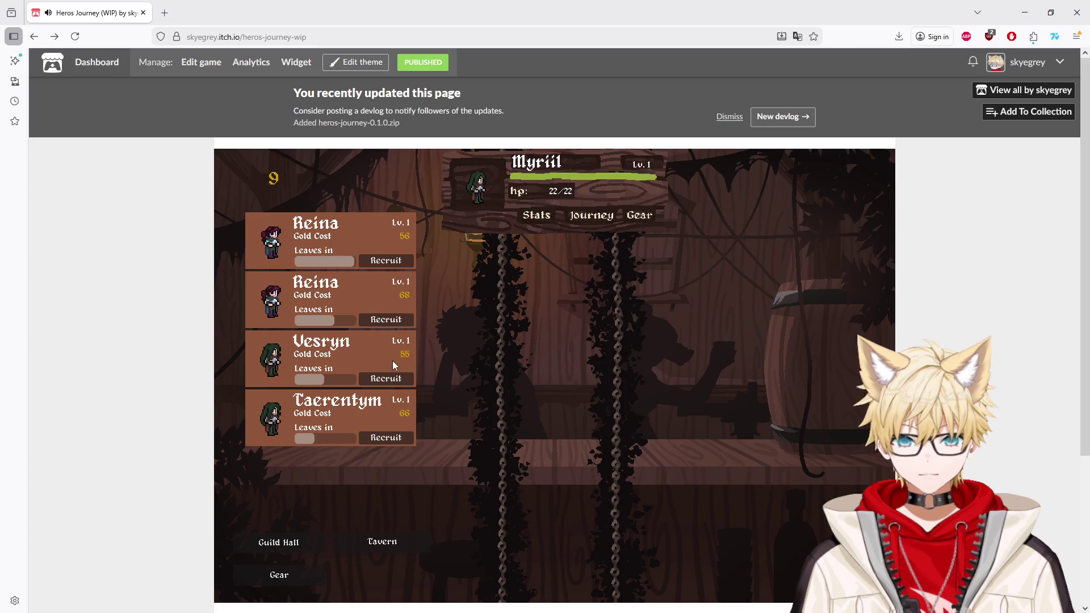
left_click(539, 223)
left_click(642, 218)
left_click(279, 575)
mouse_move(296, 299)
left_mouse_down()
mouse_move(510, 290)
mouse_move(636, 303)
mouse_move(624, 301)
left_mouse_up()
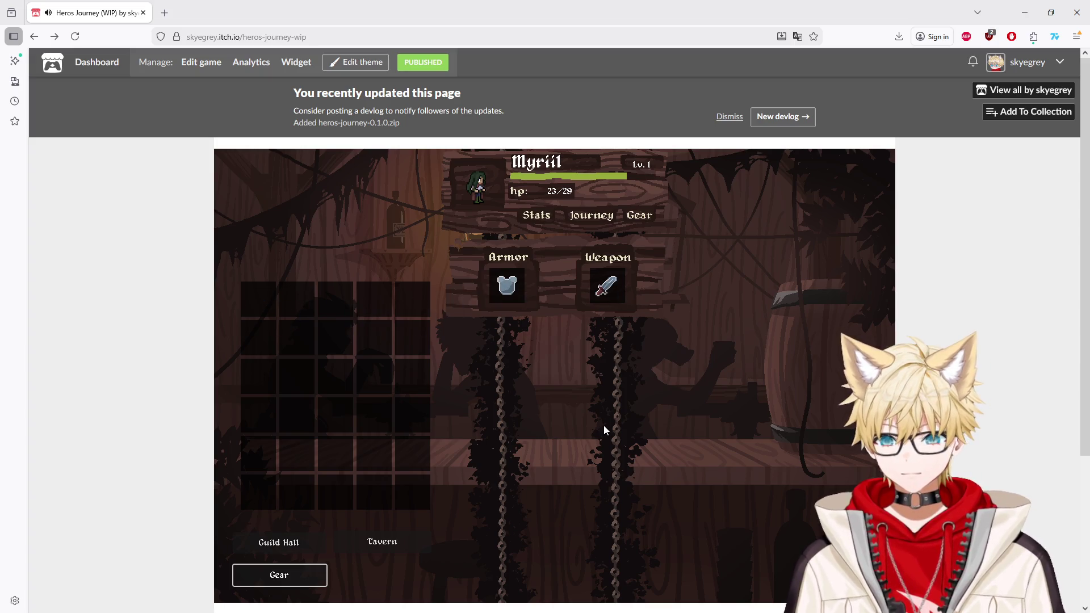
Copy the game page's web address from the address bar.
left_click(239, 37)
key("Escape")
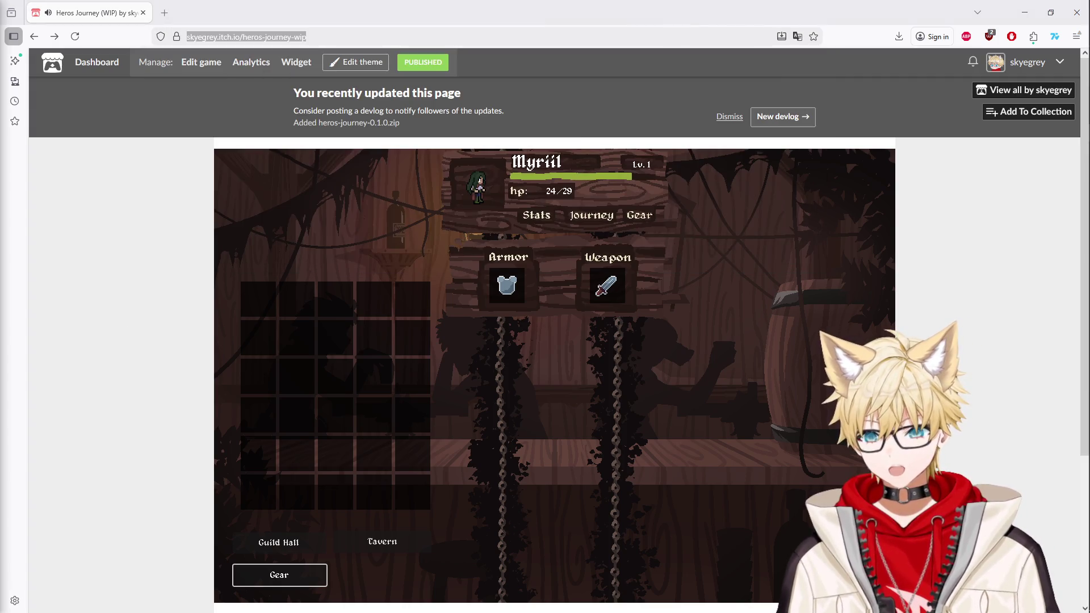
left_click(197, 294)
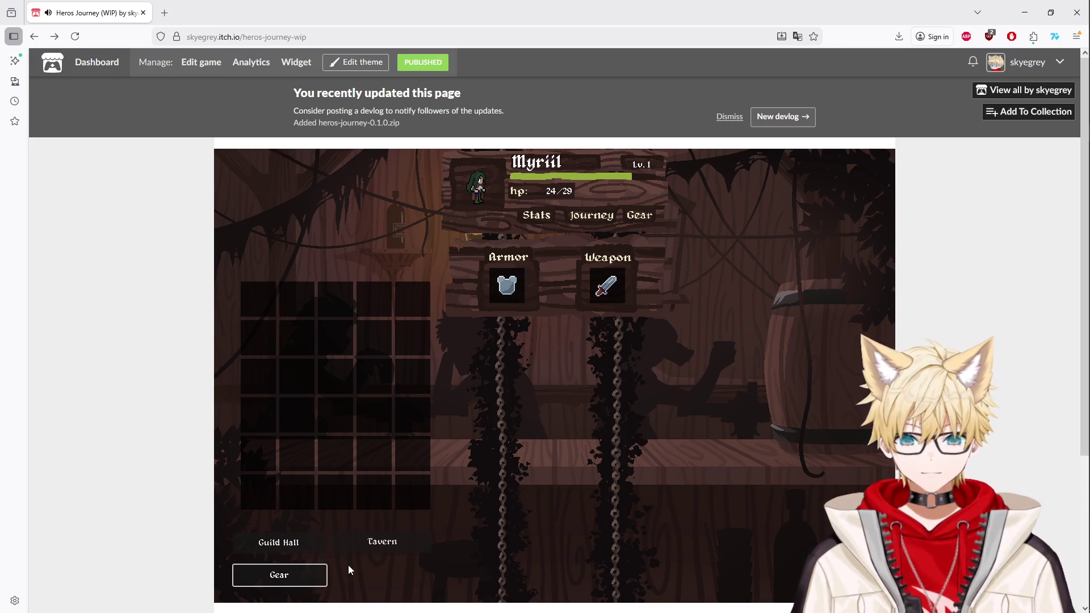
Send Myriil on the Easy journey.
left_click(298, 544)
left_click(366, 541)
left_click(283, 541)
left_click(382, 542)
left_click(595, 219)
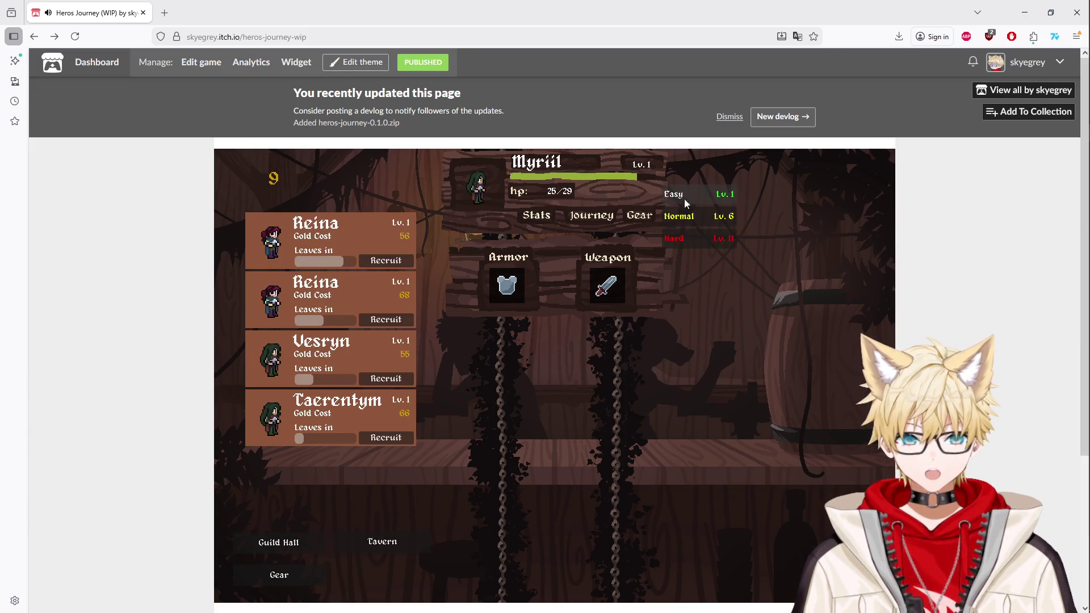
left_click(691, 193)
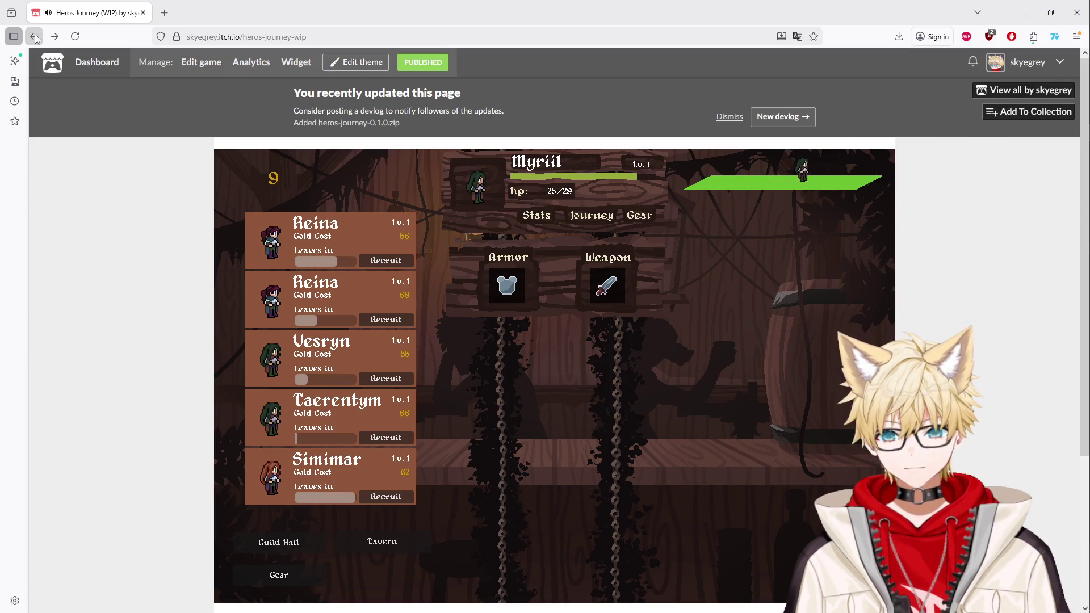
Lower the music volume to about a fifth and keep ambience at full.
key("Escape")
left_click_drag(538, 328, 515, 335)
left_click_drag(503, 388, 849, 388)
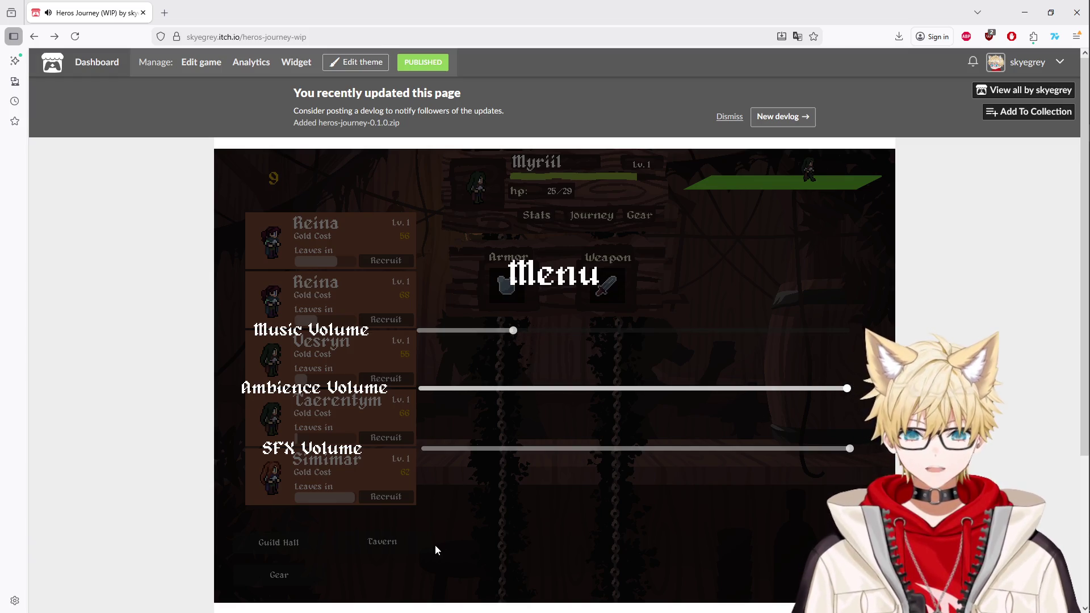
key("Escape")
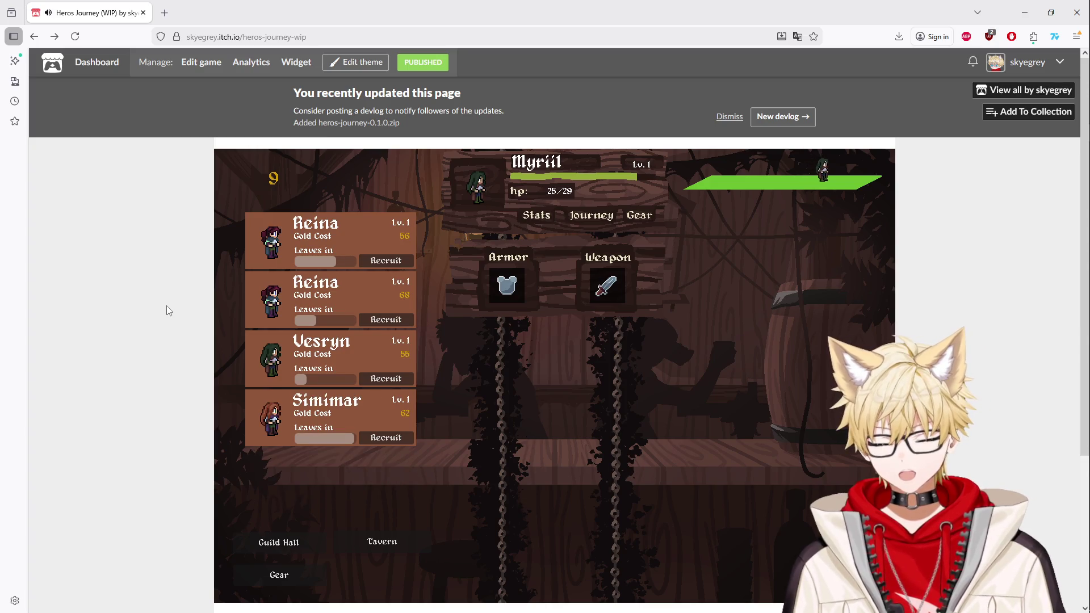
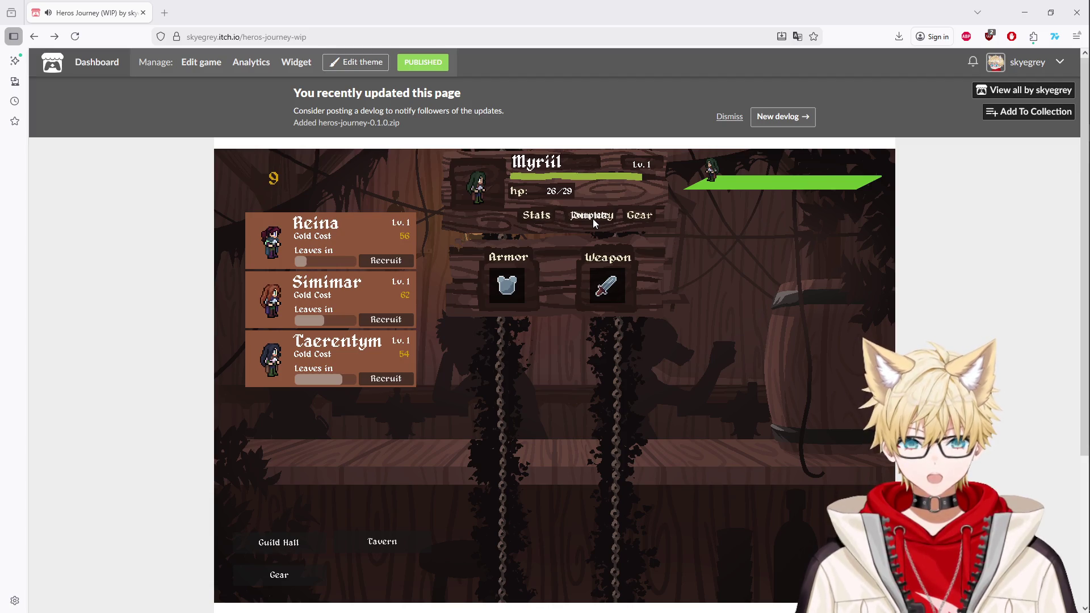
Finish the journey with Myriil at level 2 and 60 gold, check the itch.io page, then return to guild_inventory.gd.
left_click(592, 220)
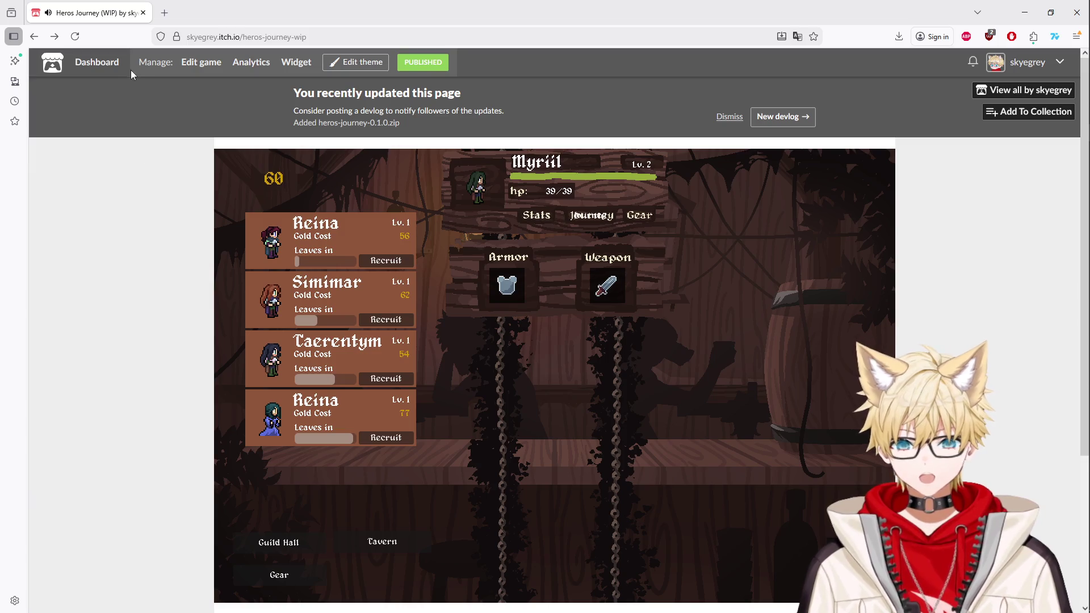
scroll(173, 306, "down", 3)
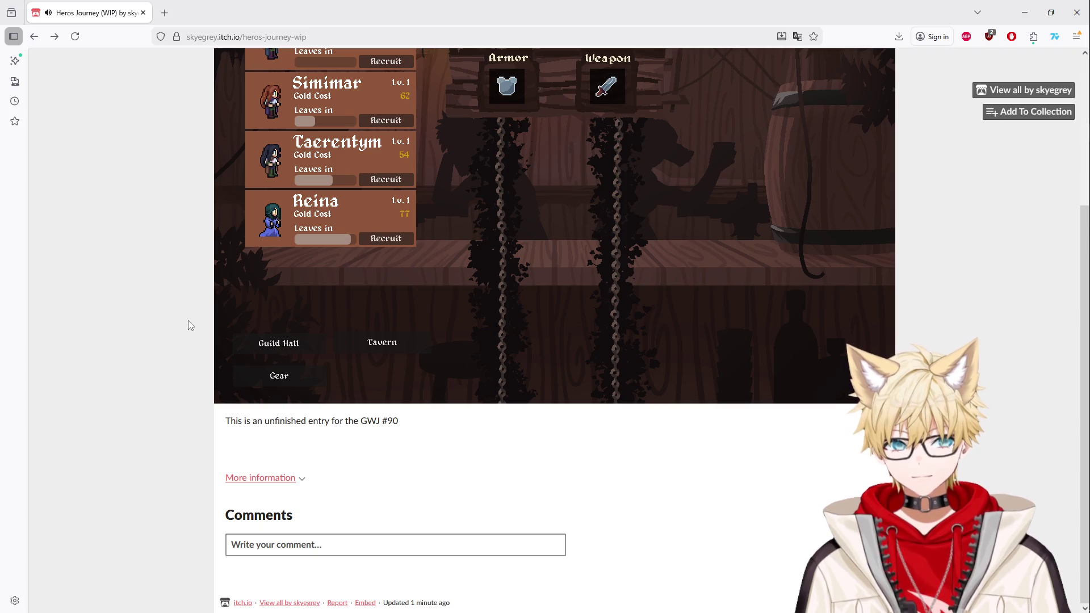
scroll(189, 321, "up", 3)
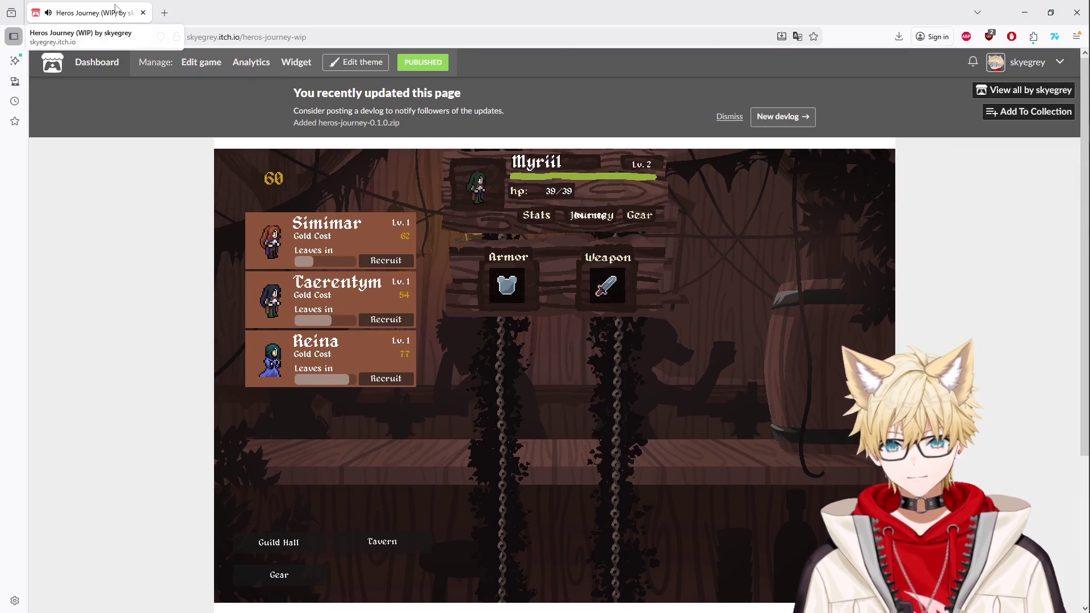
key("alt+Tab")
left_click(548, 340)
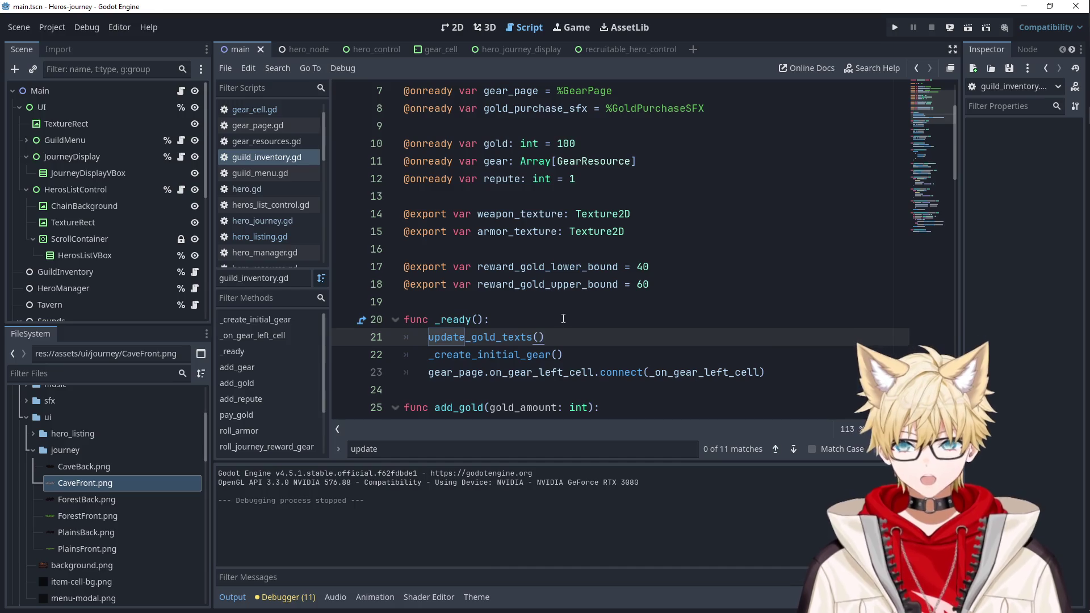
Minimize the Godot editor and check the repository with git status in Git Bash.
left_click(672, 254)
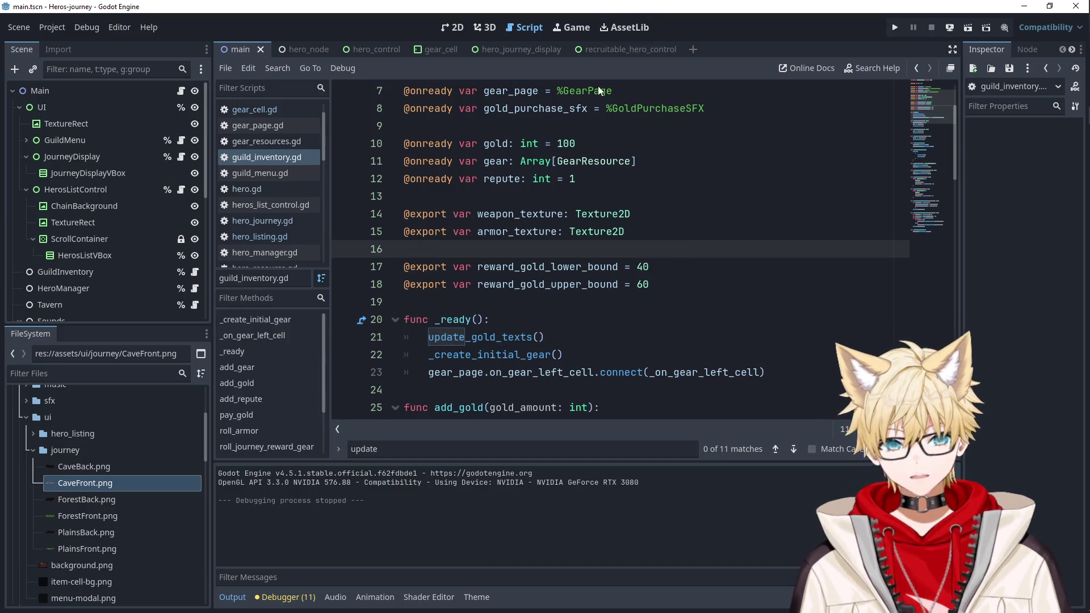
key("super+Down")
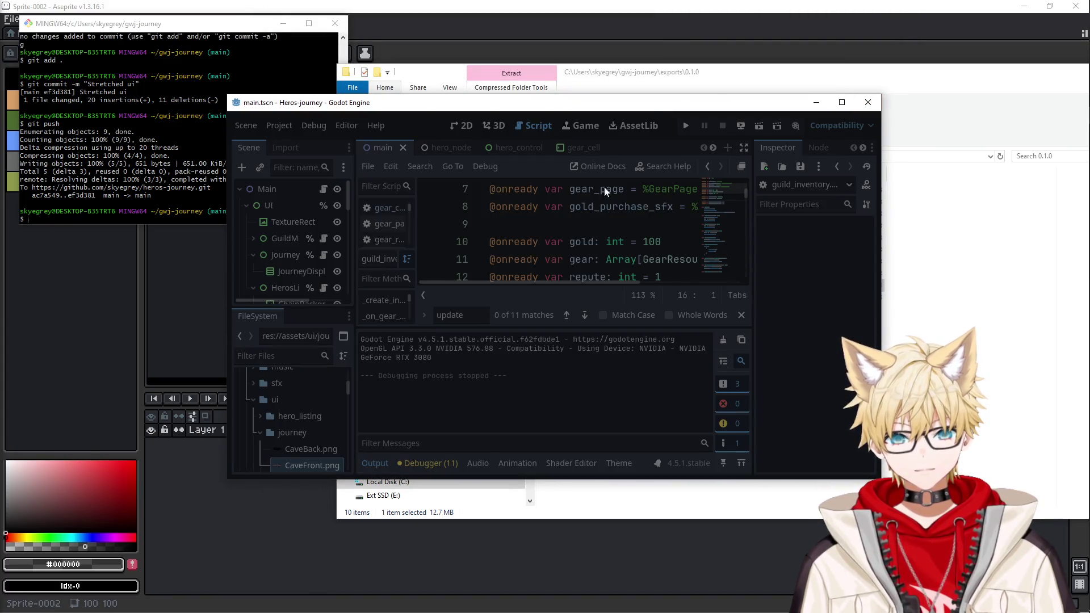
key("super+Down")
key("super+Down")
left_click(241, 135)
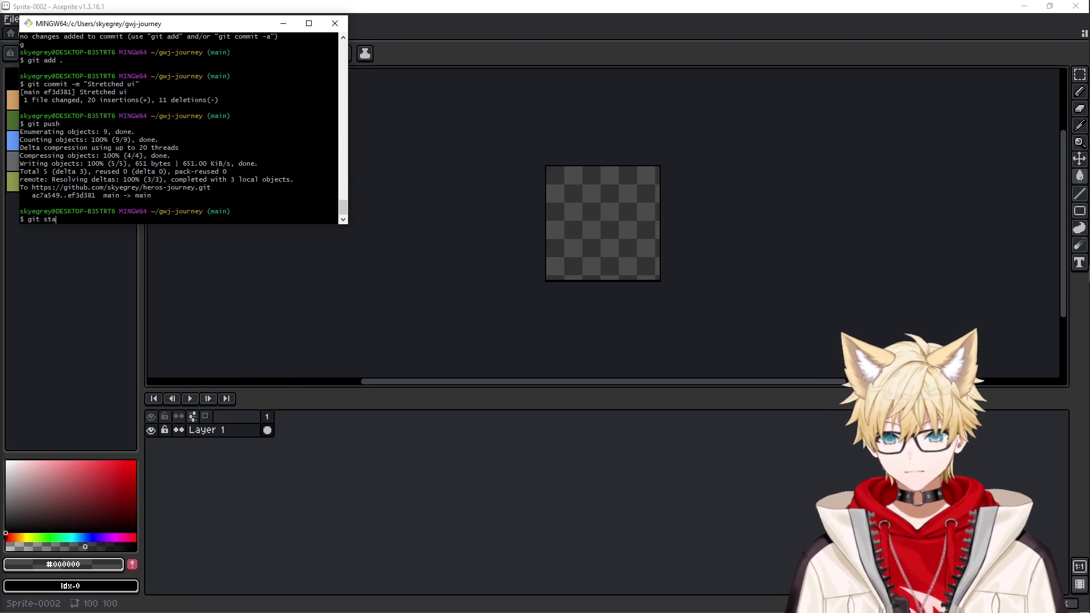
type("tus")
key("Return")
Stage all files with git add ., commit them with a message, and push to GitHub.
type("d .")
key("Return")
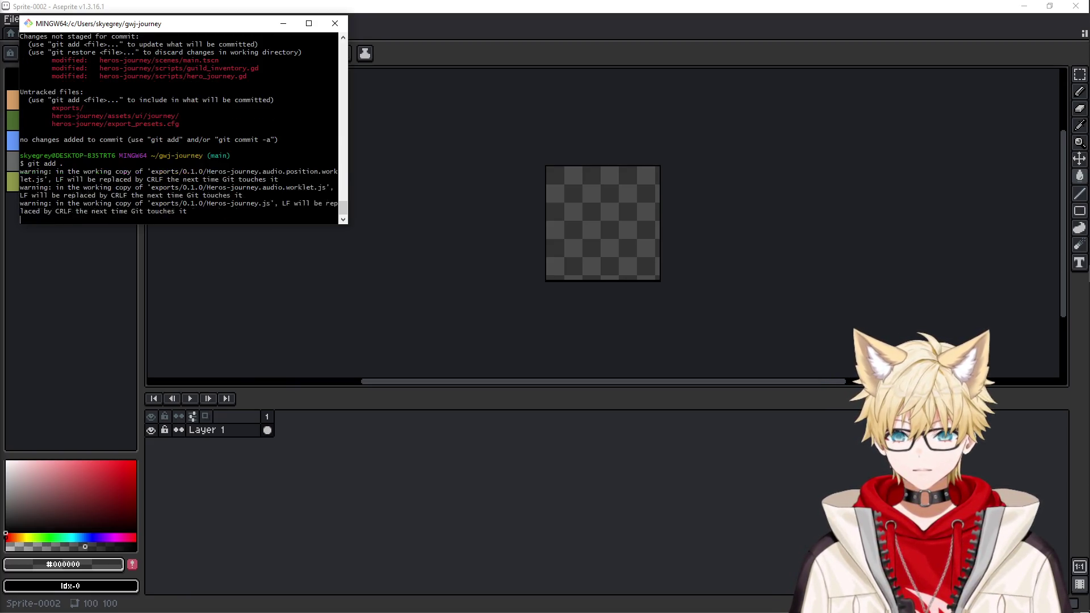
type("git comit -m \"Last spot before WIP")
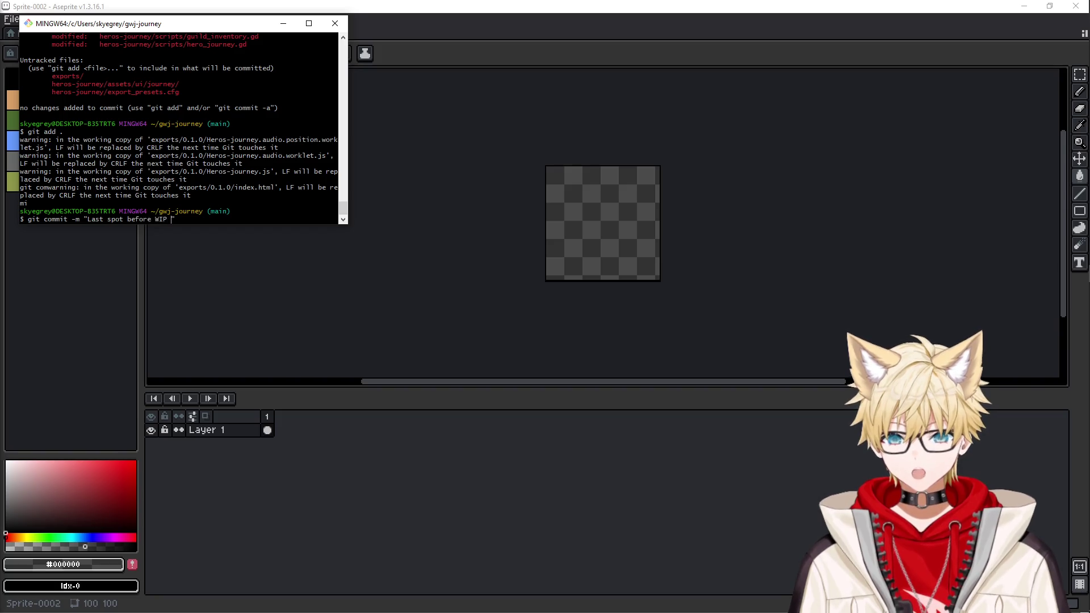
key("Return")
type("g")
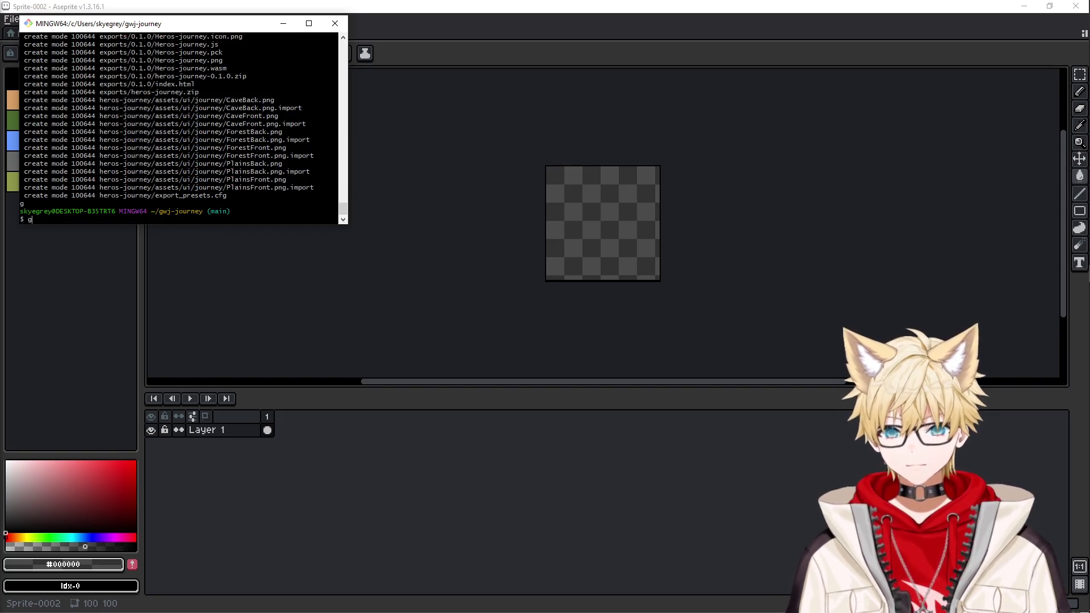
type("sh")
key("Return")
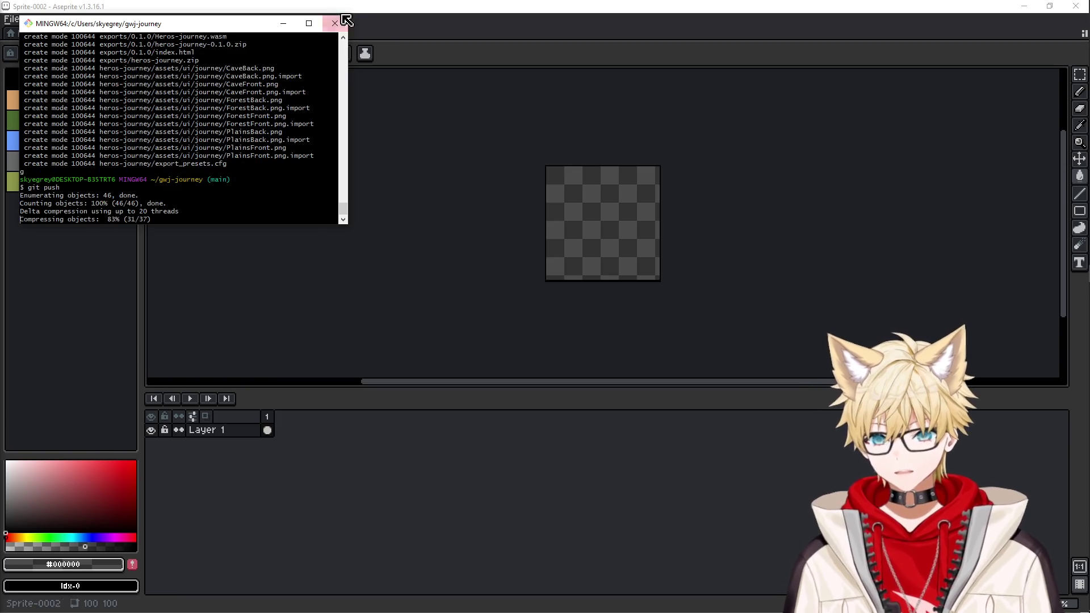
Close the Git Bash terminal once the push completes, then restore Aseprite to a smaller window.
left_click(335, 24)
left_click(629, 281)
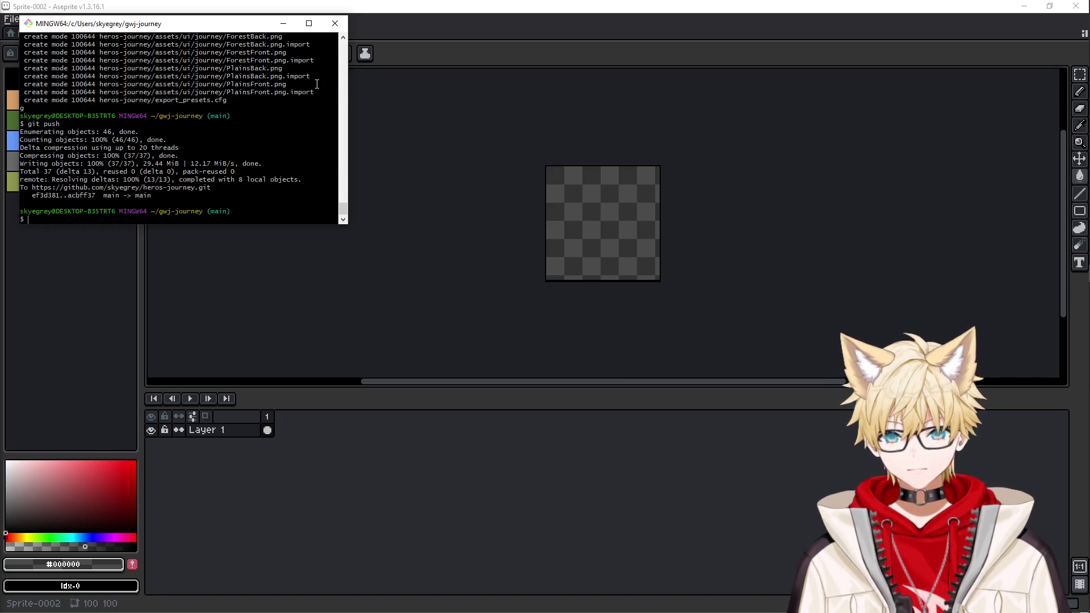
left_click(335, 24)
double_click(642, 6)
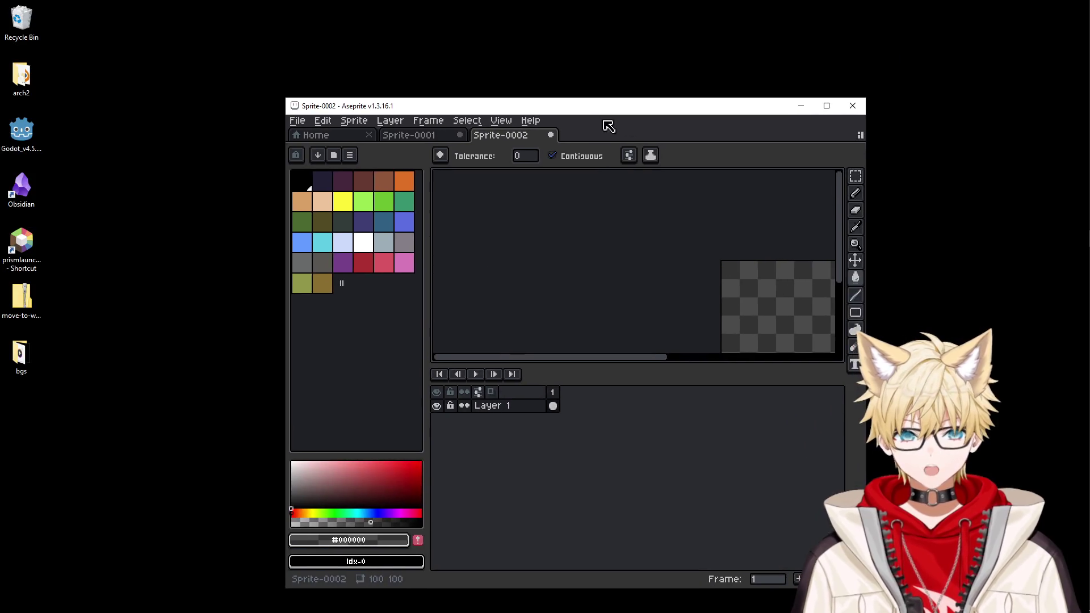
Minimize Aseprite and bring back the Twitch channel page with its stream chat in Firefox.
left_click(801, 106)
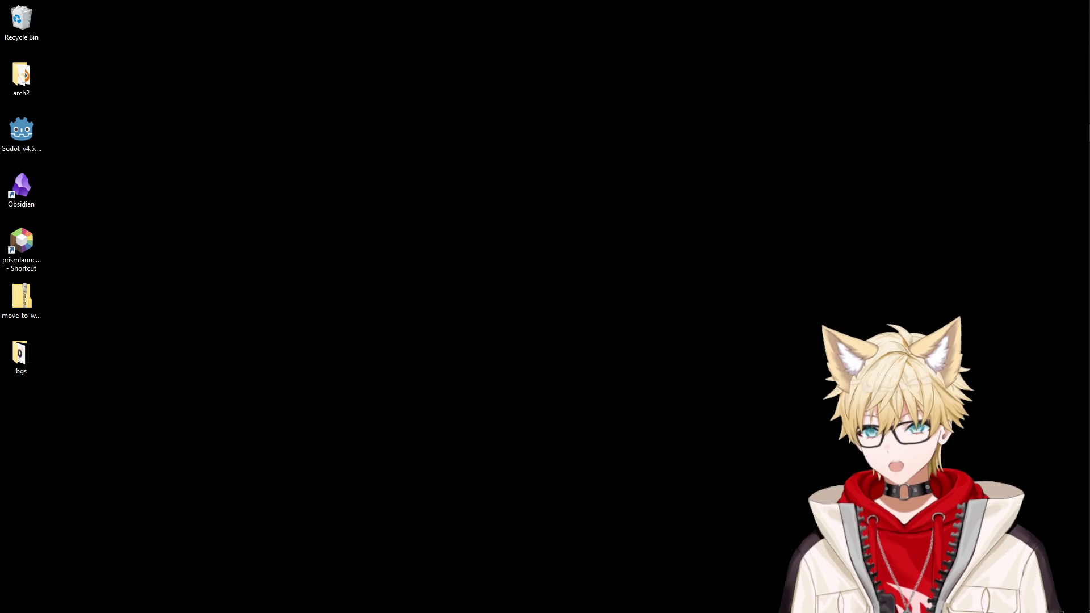
key("alt+Tab")
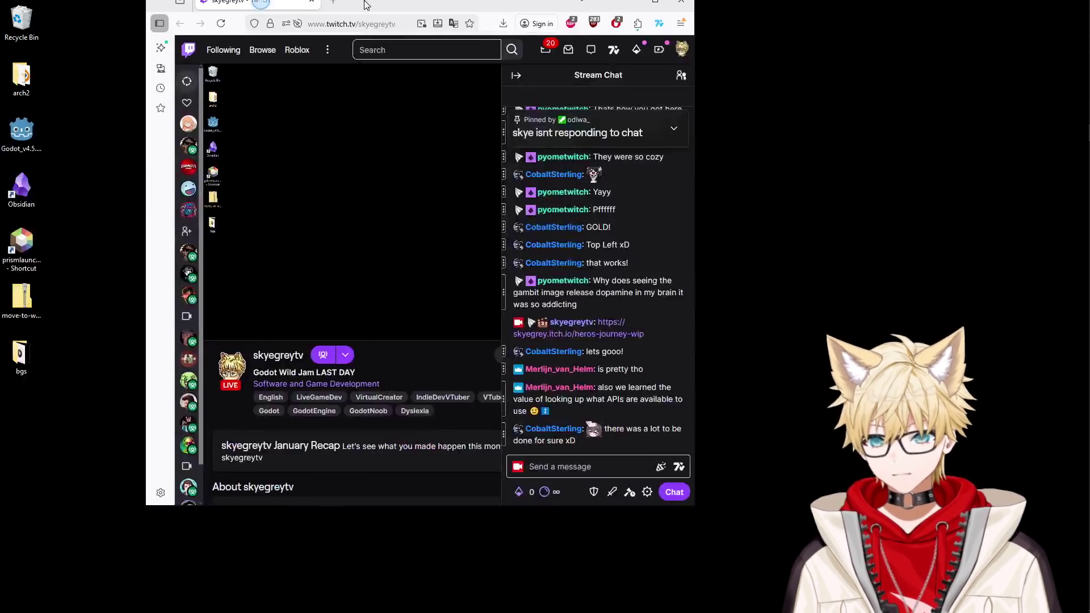